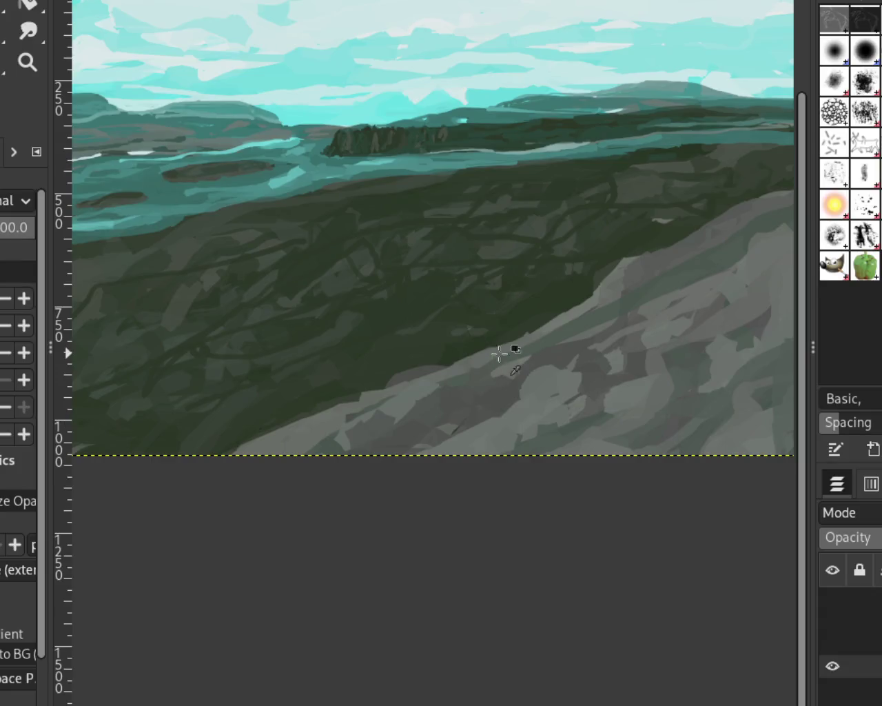
- Paint two light teal shapes on the hillside, a large lower-left one and a smaller upper one
mouse_move(476, 249)
left_mouse_down()
mouse_move(399, 237)
mouse_move(477, 228)
mouse_move(394, 248)
mouse_move(482, 243)
mouse_move(474, 219)
left_mouse_up()
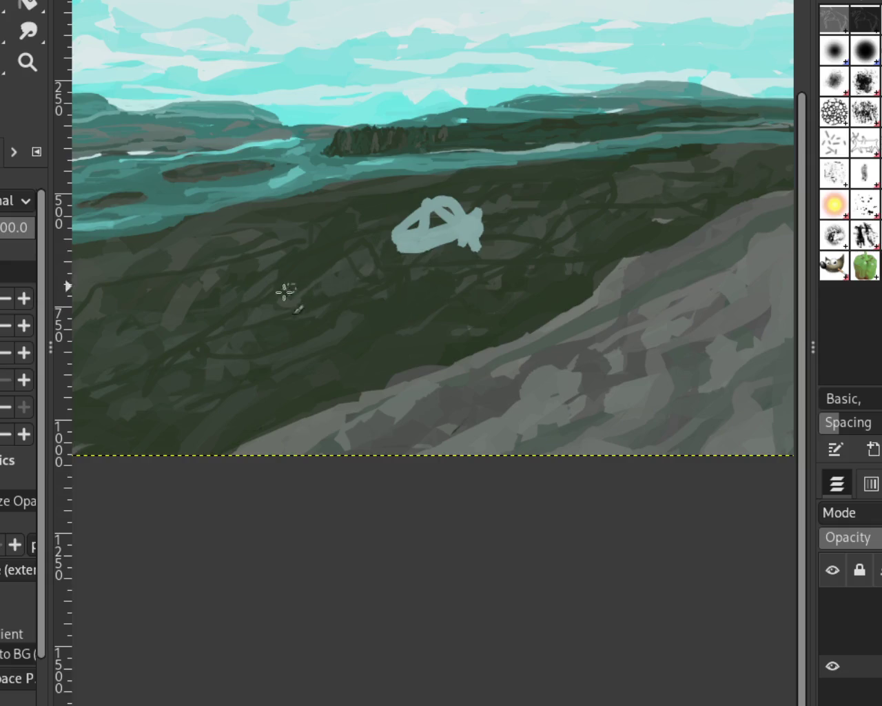
mouse_move(295, 288)
left_mouse_down()
mouse_move(193, 311)
mouse_move(276, 301)
mouse_move(289, 321)
mouse_move(94, 365)
mouse_move(256, 350)
mouse_move(324, 289)
mouse_move(327, 266)
left_mouse_up()
key("ctrl+z")
mouse_move(431, 206)
left_mouse_down()
mouse_move(454, 231)
mouse_move(463, 185)
mouse_move(460, 228)
left_mouse_up()
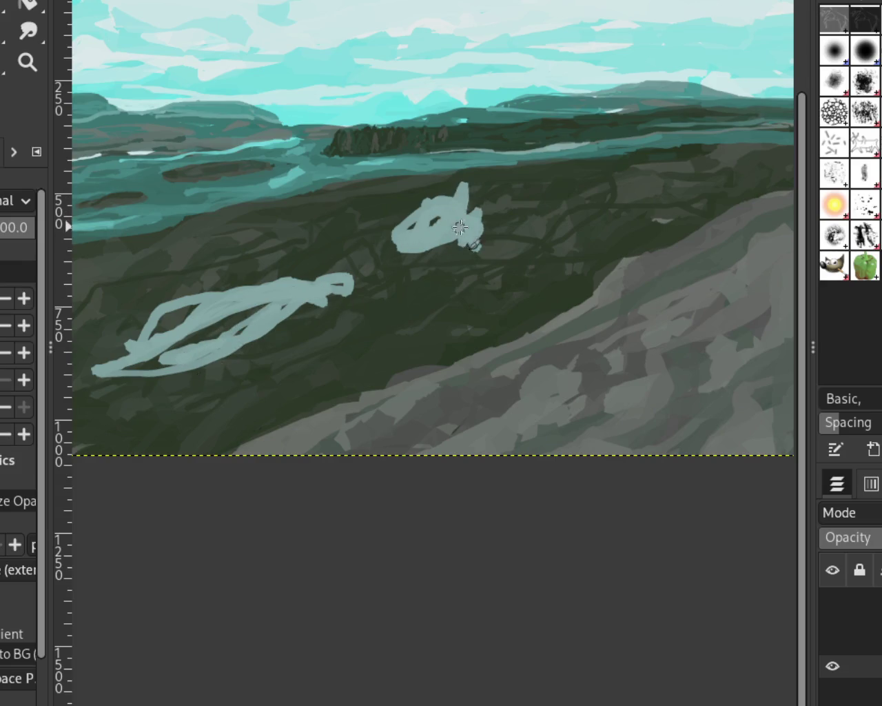
left_click(833, 643)
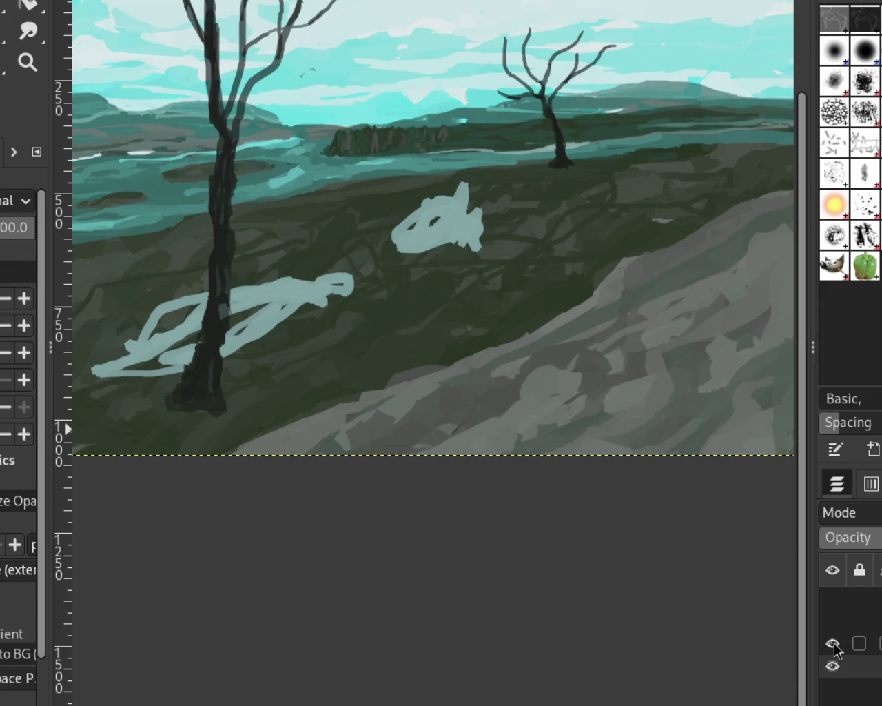
left_click(833, 642)
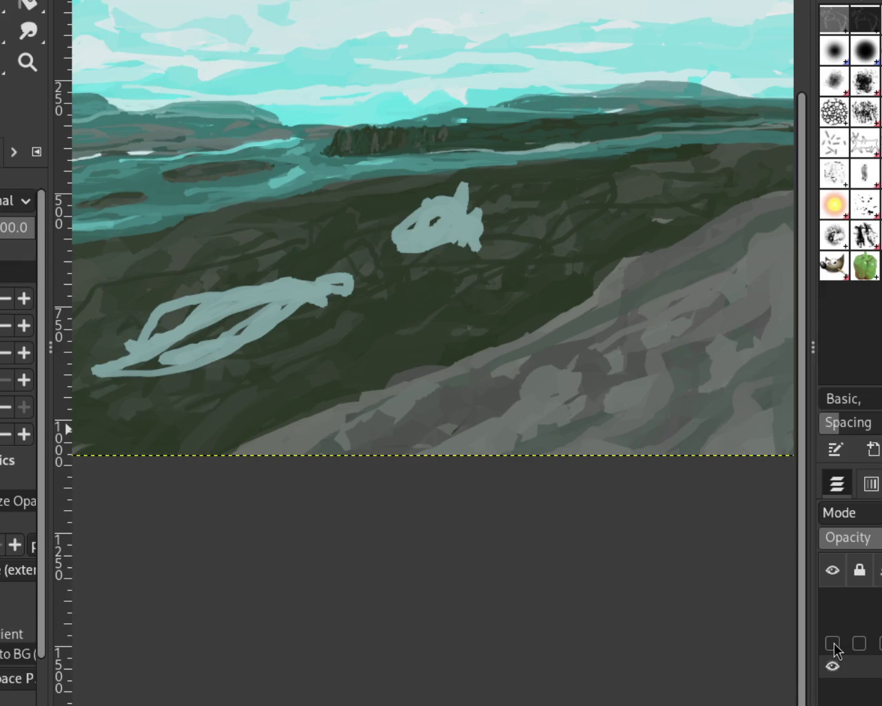
mouse_move(173, 324)
left_mouse_down()
mouse_move(196, 315)
mouse_move(227, 344)
mouse_move(145, 340)
mouse_move(213, 327)
left_mouse_up()
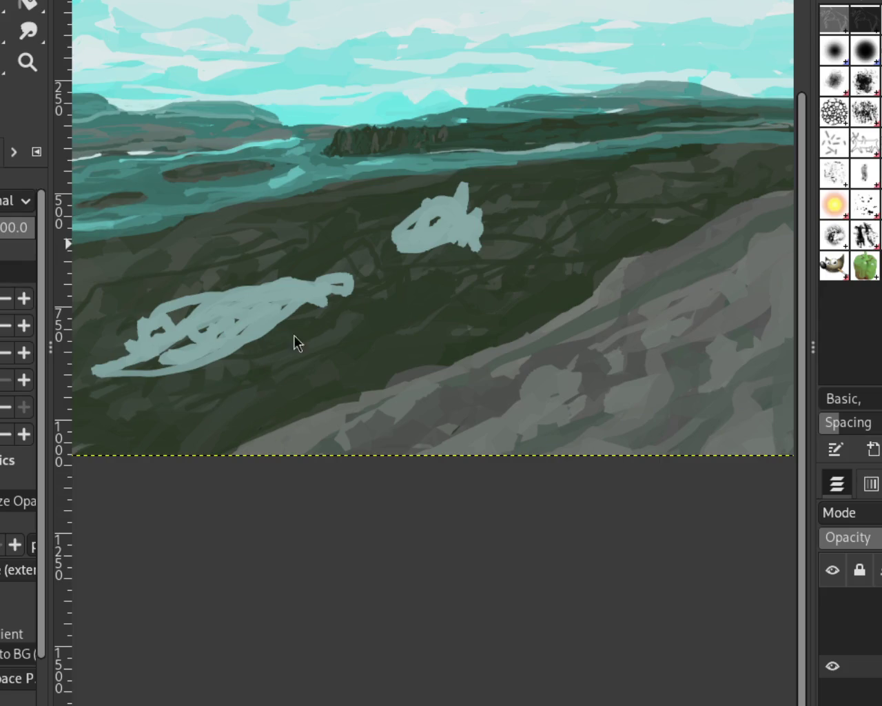
- Add dark grey strokes to both teal shapes and extend the lower-left one in light teal
mouse_move(281, 283)
left_mouse_down()
mouse_move(345, 282)
mouse_move(187, 334)
mouse_move(198, 285)
mouse_move(190, 359)
mouse_move(282, 306)
left_mouse_up()
mouse_move(448, 224)
left_mouse_down()
mouse_move(420, 228)
mouse_move(468, 207)
mouse_move(482, 245)
mouse_move(461, 221)
mouse_move(448, 228)
mouse_move(431, 218)
mouse_move(469, 200)
mouse_move(476, 217)
mouse_move(441, 217)
left_mouse_up()
mouse_move(268, 303)
left_mouse_down()
mouse_move(327, 283)
mouse_move(131, 358)
mouse_move(215, 358)
left_mouse_up()
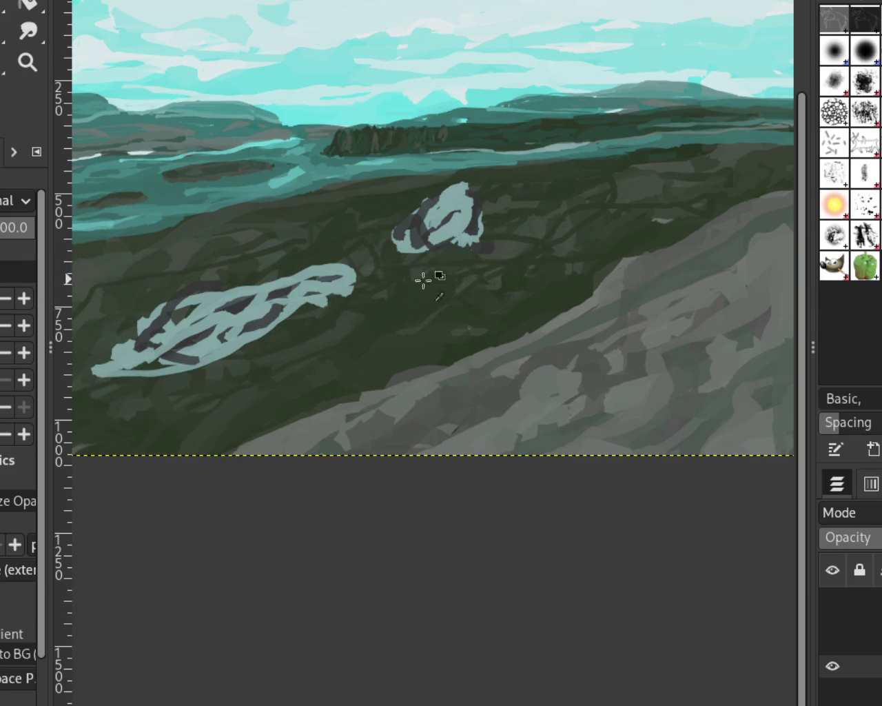
mouse_move(441, 220)
left_mouse_down()
mouse_move(462, 211)
mouse_move(459, 250)
mouse_move(432, 199)
mouse_move(425, 235)
left_mouse_up()
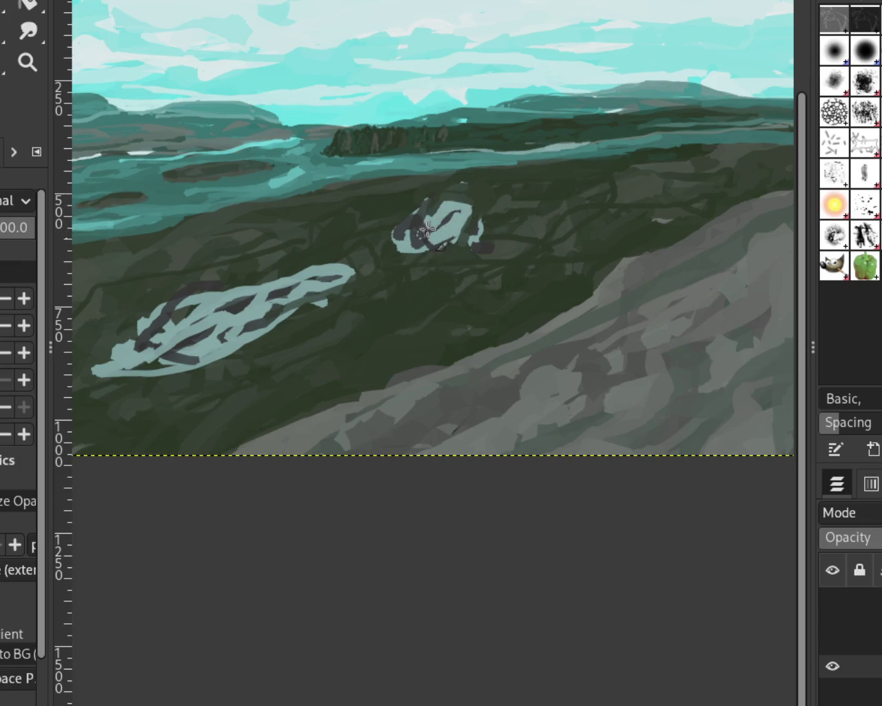
key("ctrl+z")
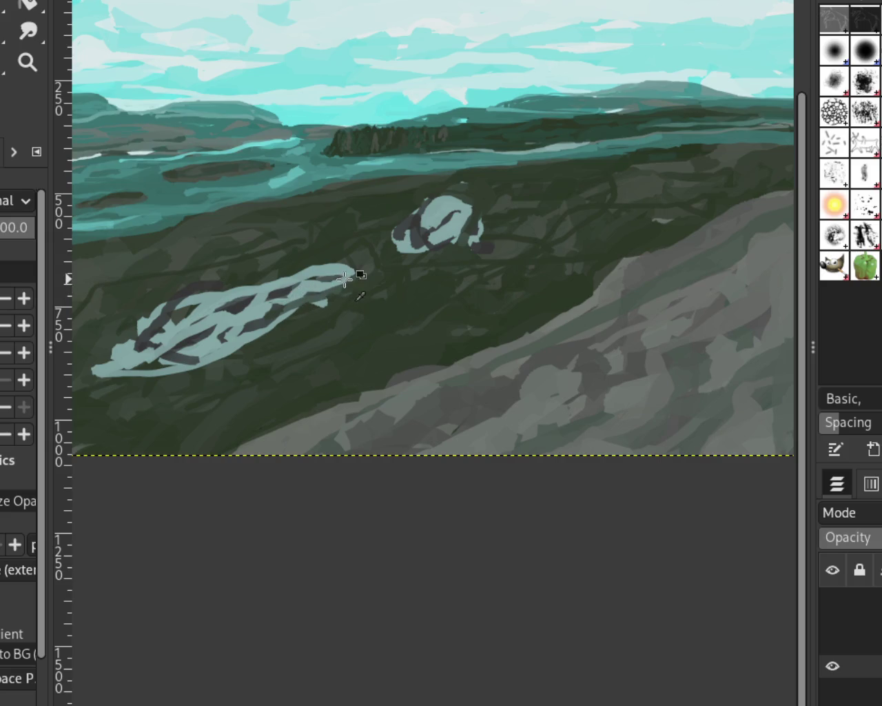
mouse_move(111, 370)
left_mouse_down()
mouse_move(301, 275)
mouse_move(249, 338)
left_mouse_up()
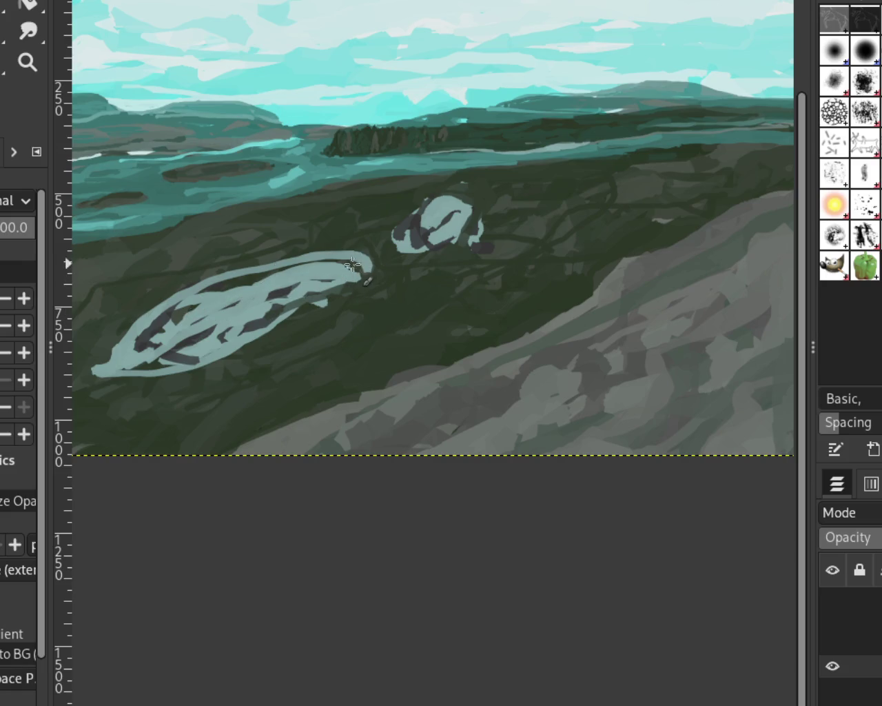
left_click_drag(600, 215, 716, 182)
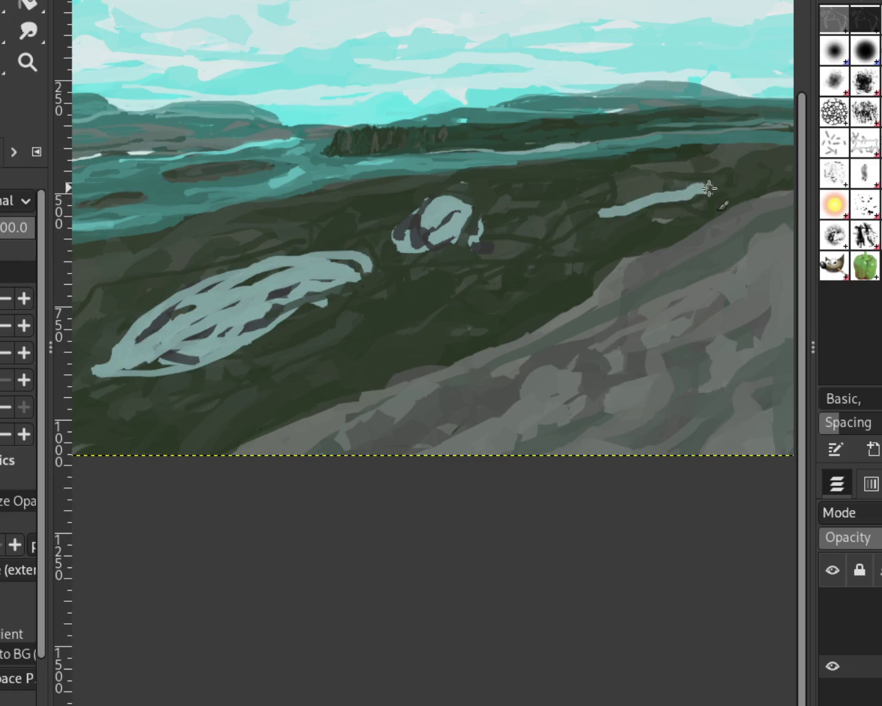
key("ctrl+z")
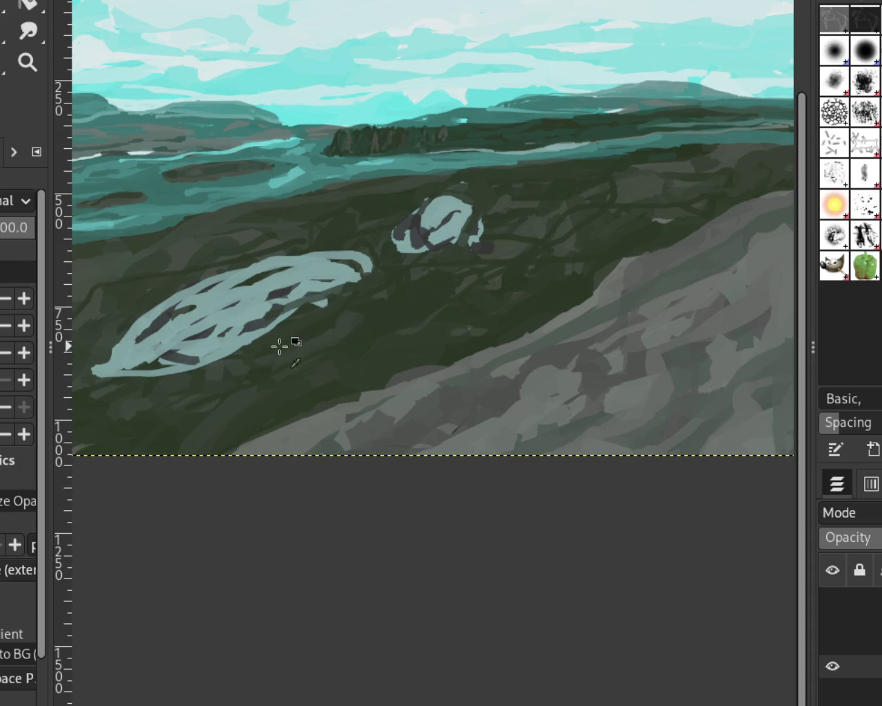
- Paint out the large blob's lower-left tail in hillside green and refill its middle light teal
left_click(279, 346, "ctrl")
left_click_drag(195, 375, 155, 313)
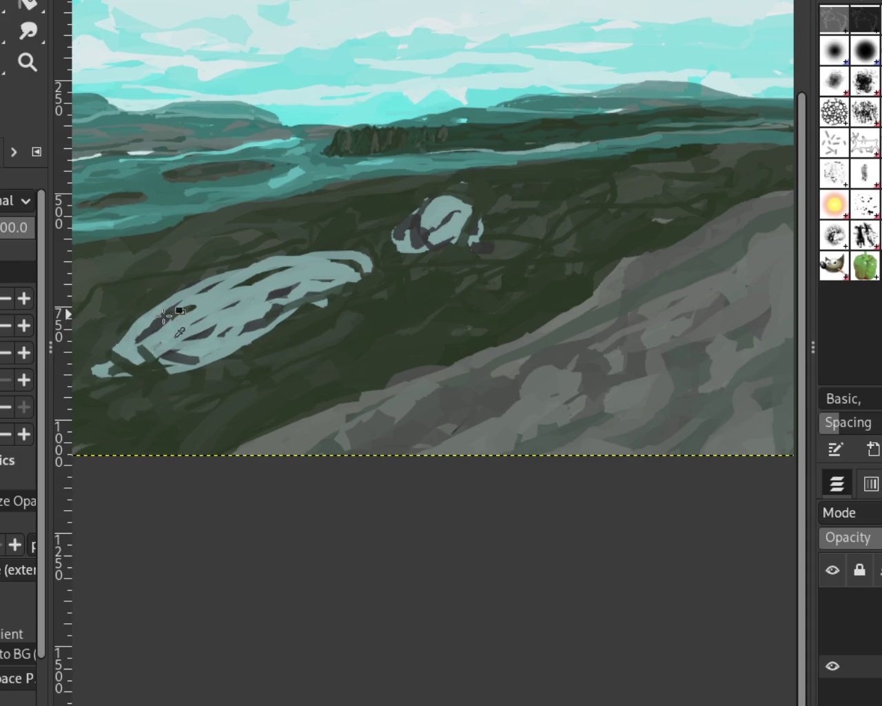
mouse_move(341, 272)
left_mouse_down()
mouse_move(255, 243)
mouse_move(171, 321)
mouse_move(227, 269)
mouse_move(241, 283)
mouse_move(207, 312)
left_mouse_up()
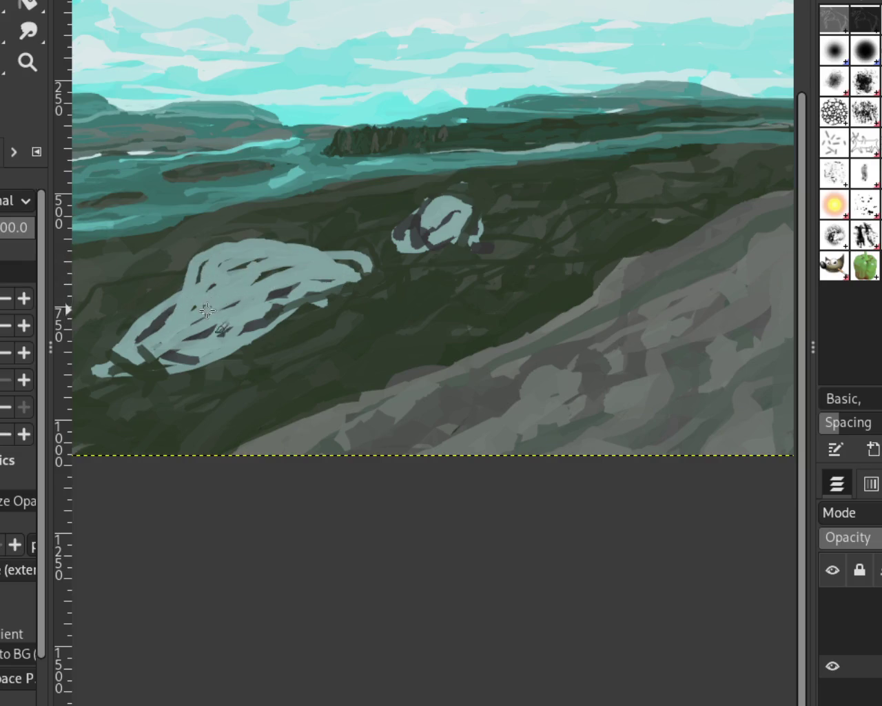
left_click_drag(259, 289, 276, 270)
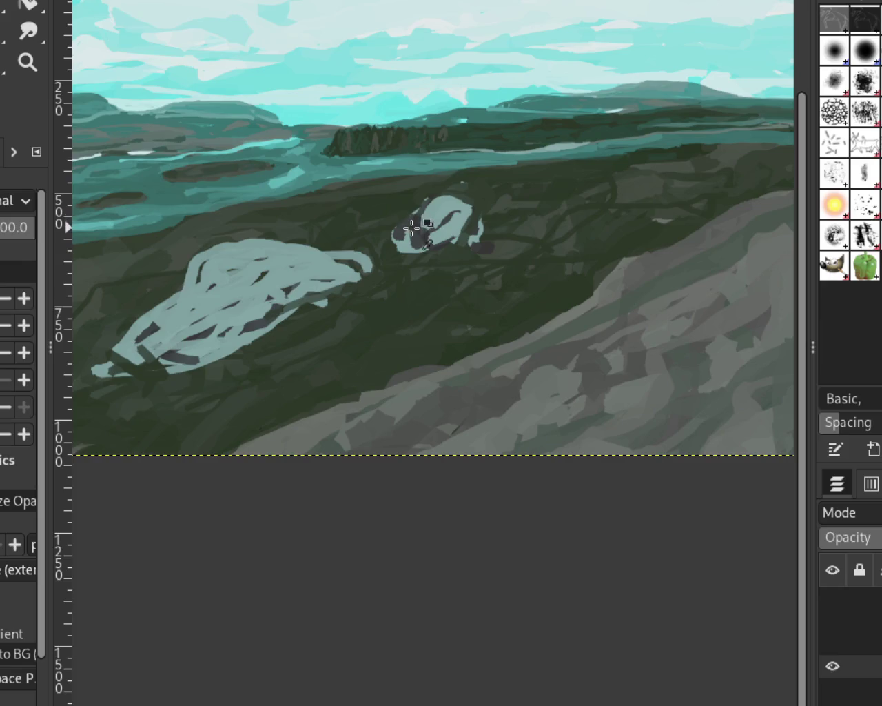
- Loop dark grey strokes around the large blob and add a dark stroke beside the small one
mouse_move(356, 240)
left_mouse_down()
mouse_move(375, 258)
mouse_move(241, 315)
left_mouse_up()
mouse_move(259, 259)
left_mouse_down()
mouse_move(203, 289)
mouse_move(320, 279)
mouse_move(259, 248)
mouse_move(272, 317)
mouse_move(179, 330)
mouse_move(155, 362)
mouse_move(192, 327)
left_mouse_up()
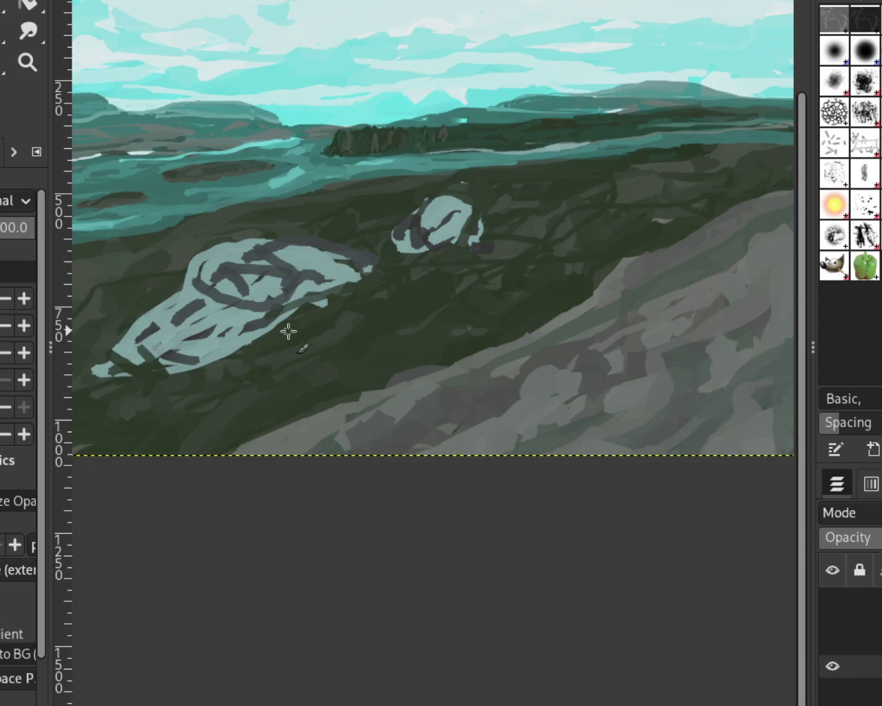
mouse_move(335, 319)
left_mouse_down()
mouse_move(176, 324)
mouse_move(279, 333)
mouse_move(206, 325)
mouse_move(186, 344)
mouse_move(165, 320)
mouse_move(175, 365)
mouse_move(124, 331)
mouse_move(165, 365)
mouse_move(221, 334)
mouse_move(172, 303)
mouse_move(232, 351)
mouse_move(153, 347)
mouse_move(96, 368)
mouse_move(131, 314)
mouse_move(221, 321)
mouse_move(223, 339)
left_mouse_up()
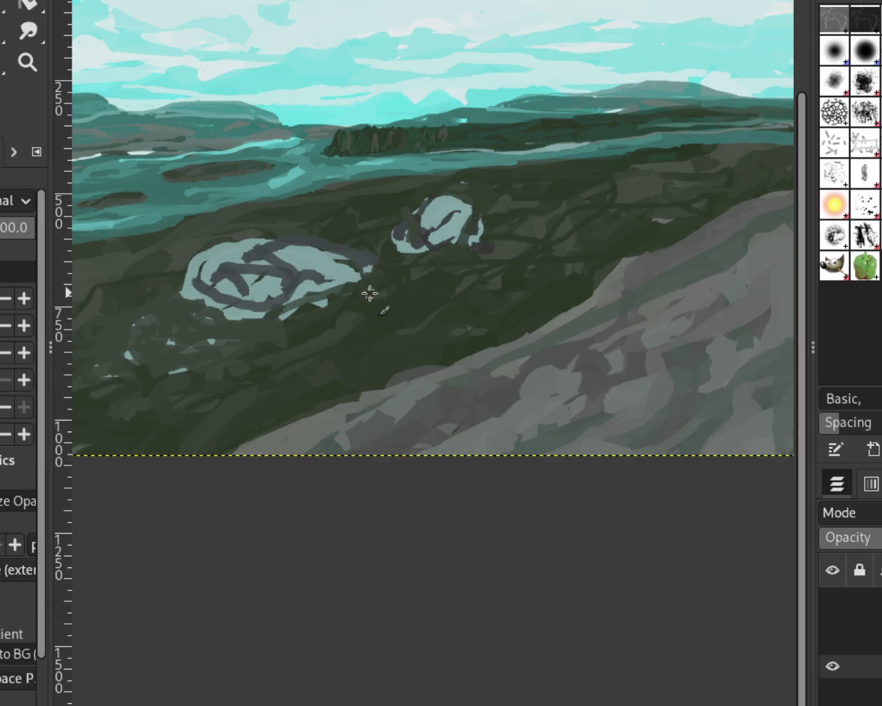
left_click_drag(406, 193, 370, 305)
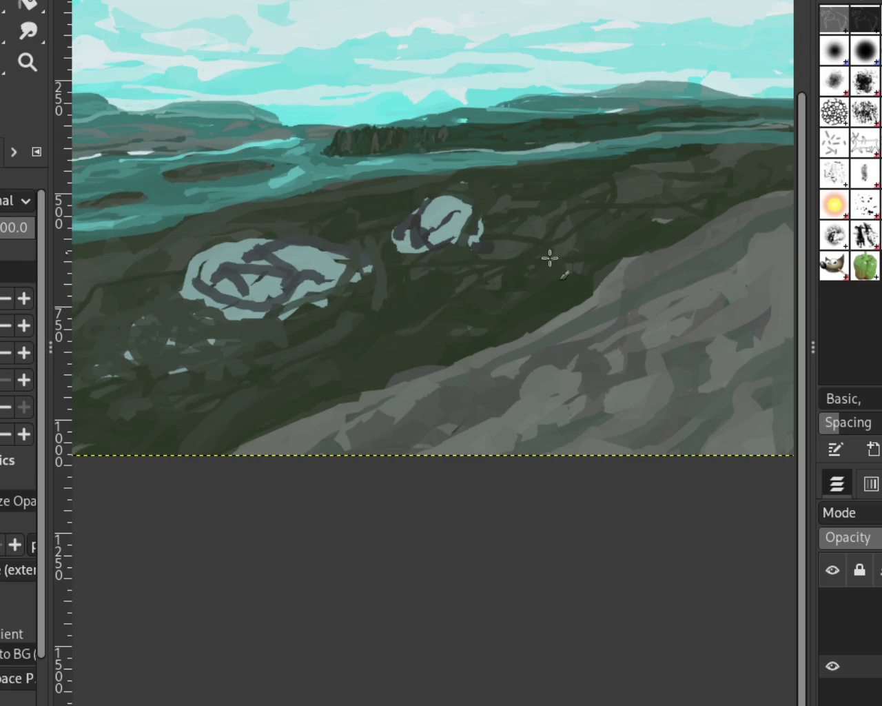
left_click(27, 62)
left_click(571, 315, "ctrl")
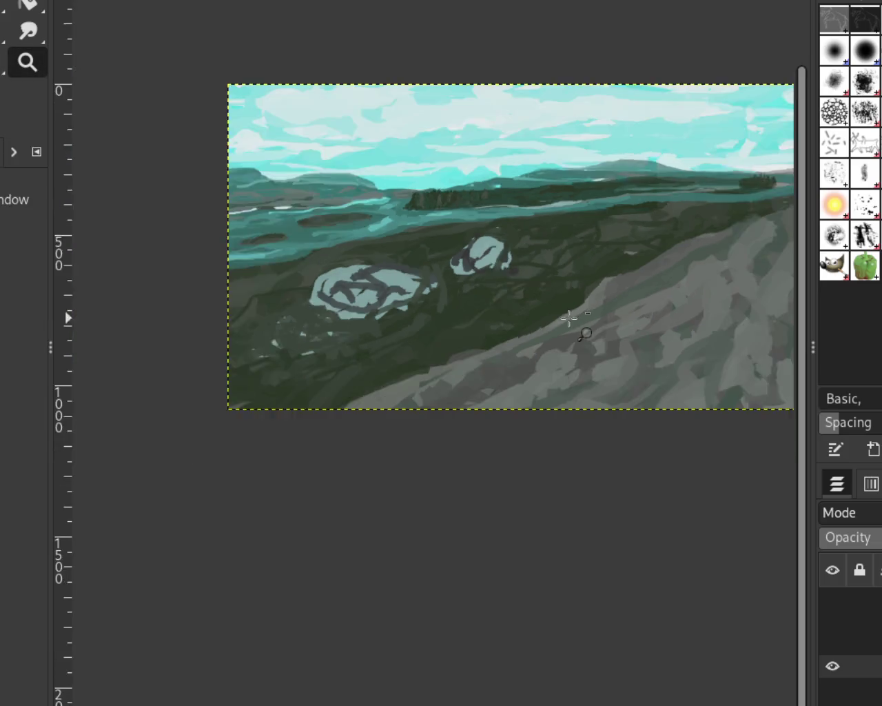
left_click(410, 259, "ctrl")
left_click(470, 290, "ctrl")
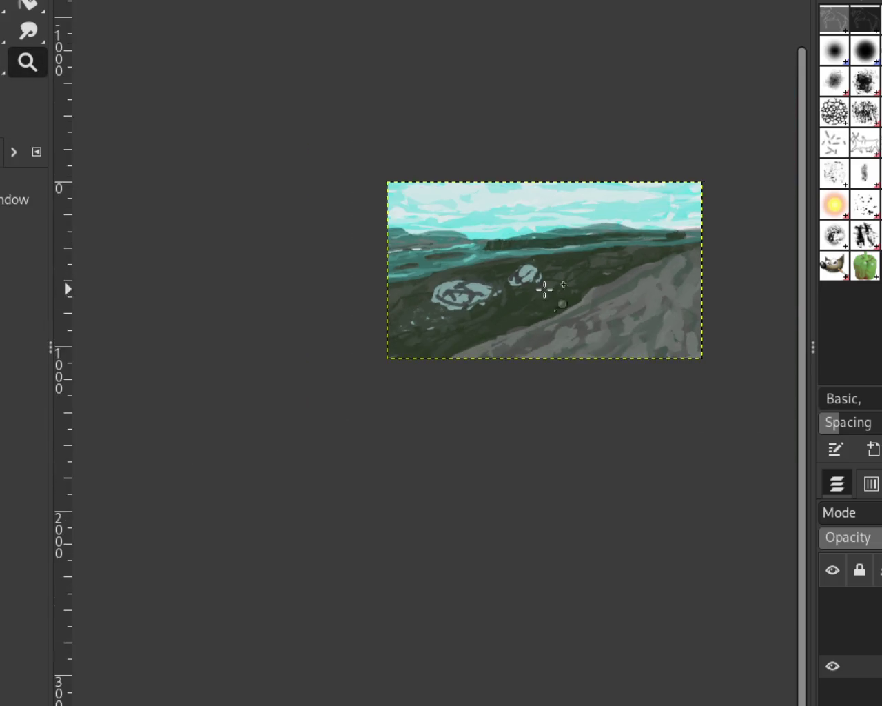
left_click(655, 279)
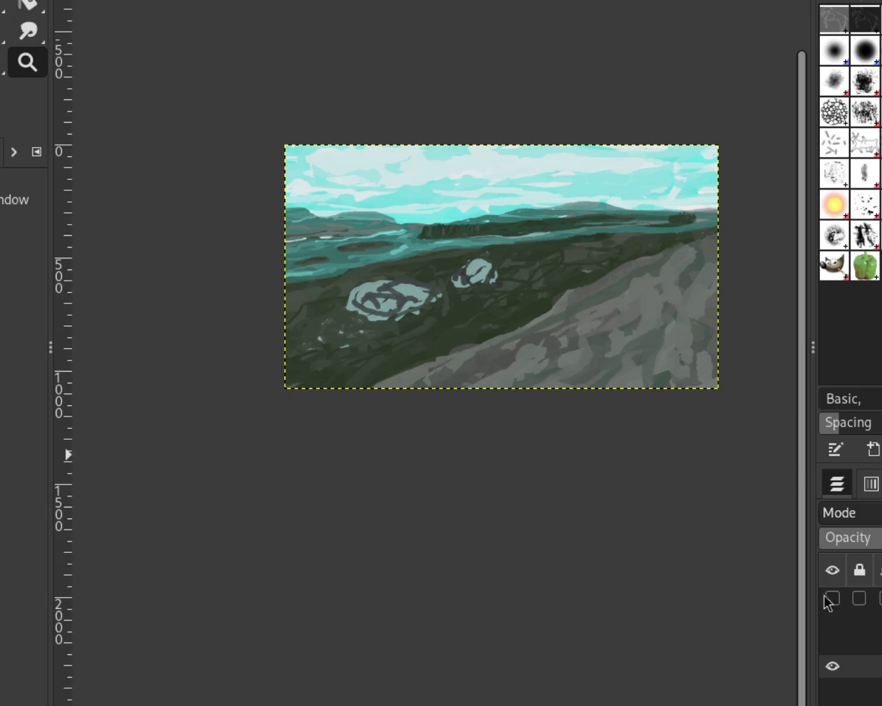
left_click(832, 598)
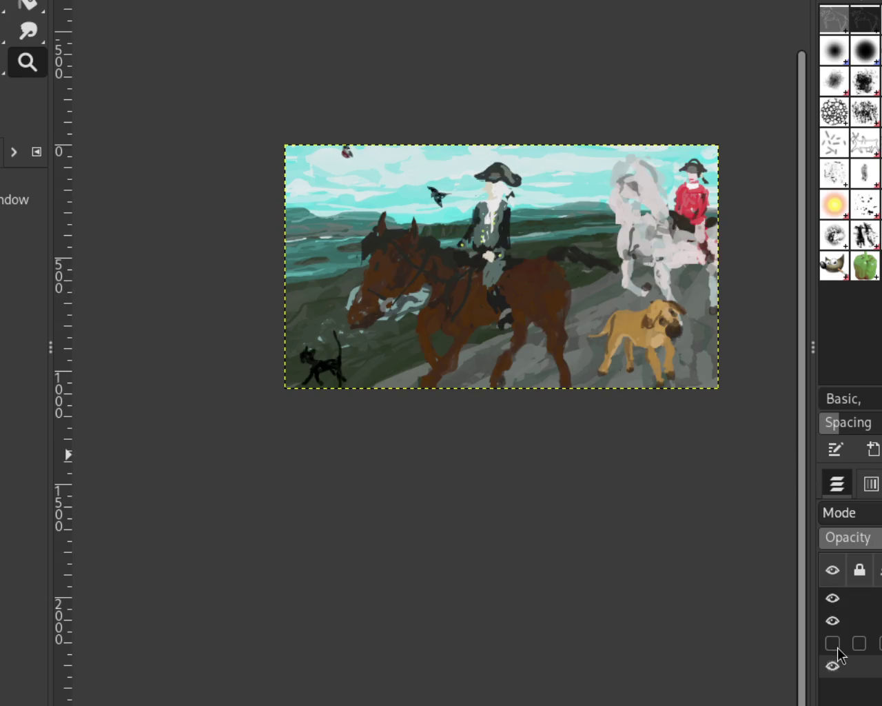
left_click(833, 644)
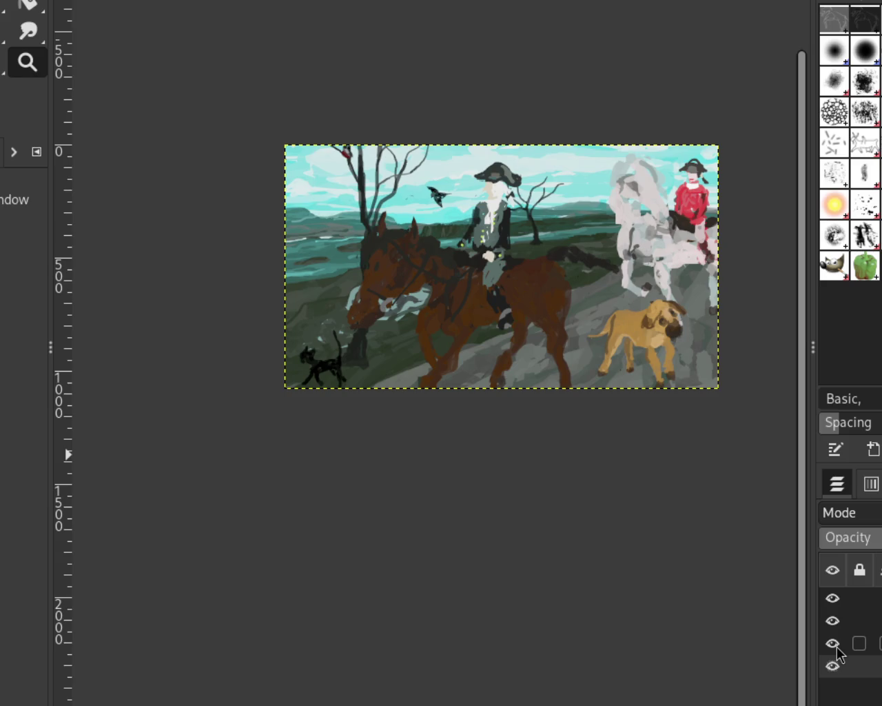
left_click(834, 645)
left_click(833, 622)
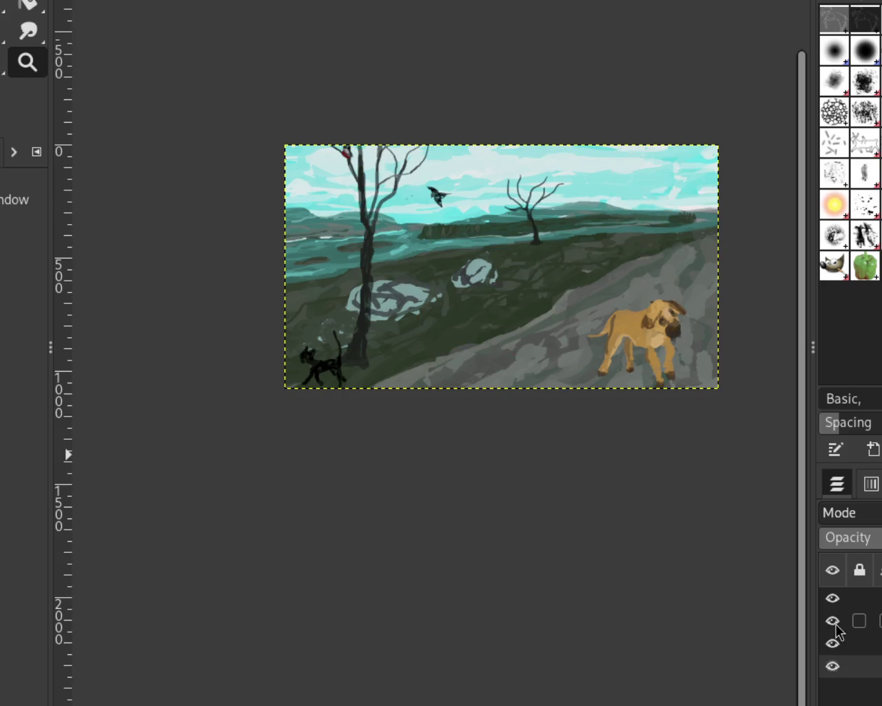
left_click(833, 621)
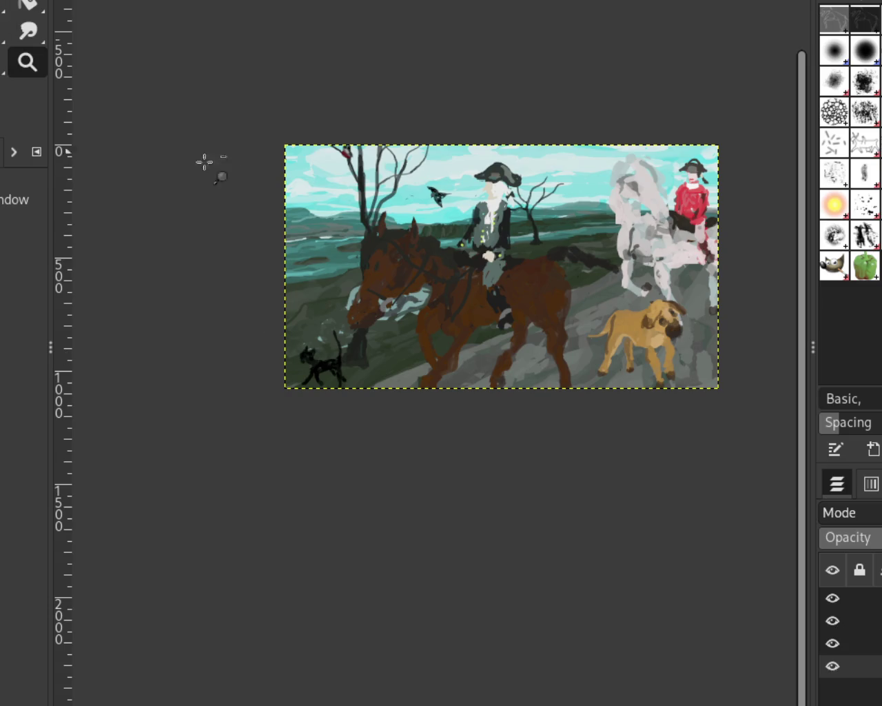
left_click(474, 336)
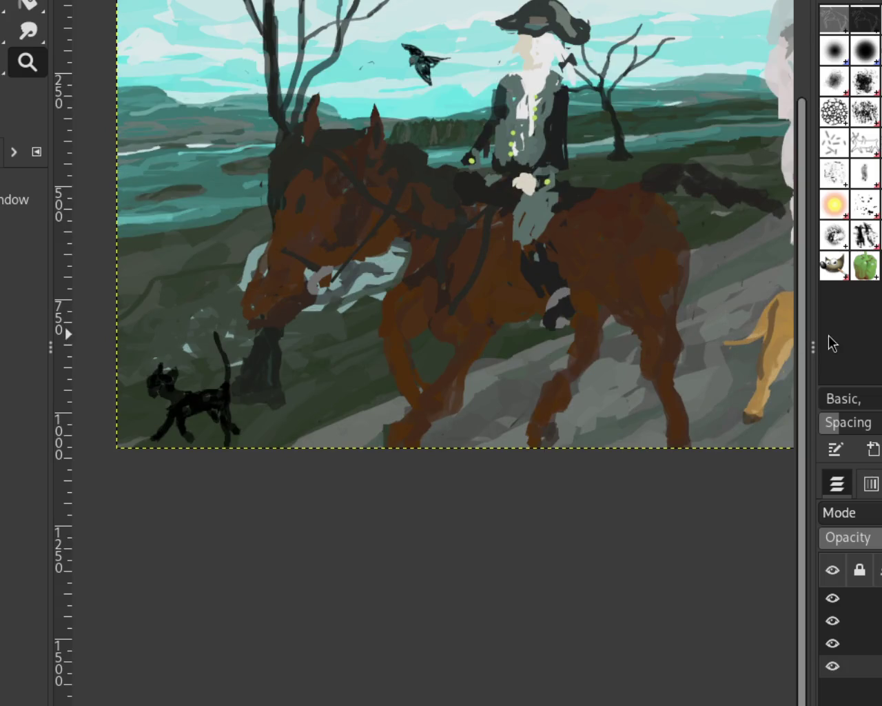
mouse_move(859, 643)
left_click_drag(833, 666, 836, 606)
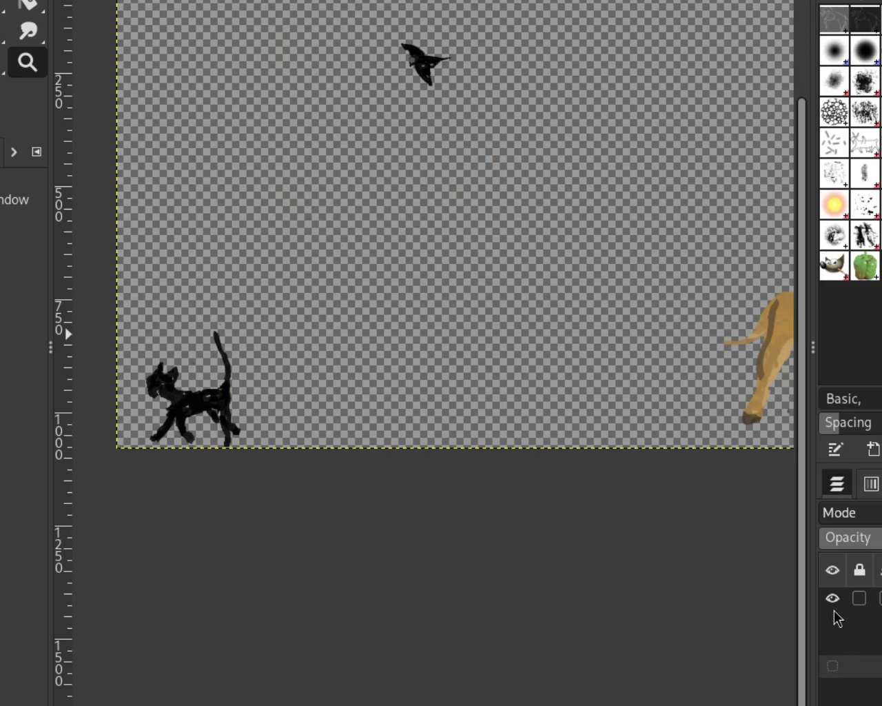
left_click(837, 622)
left_click(836, 649)
left_click(837, 622)
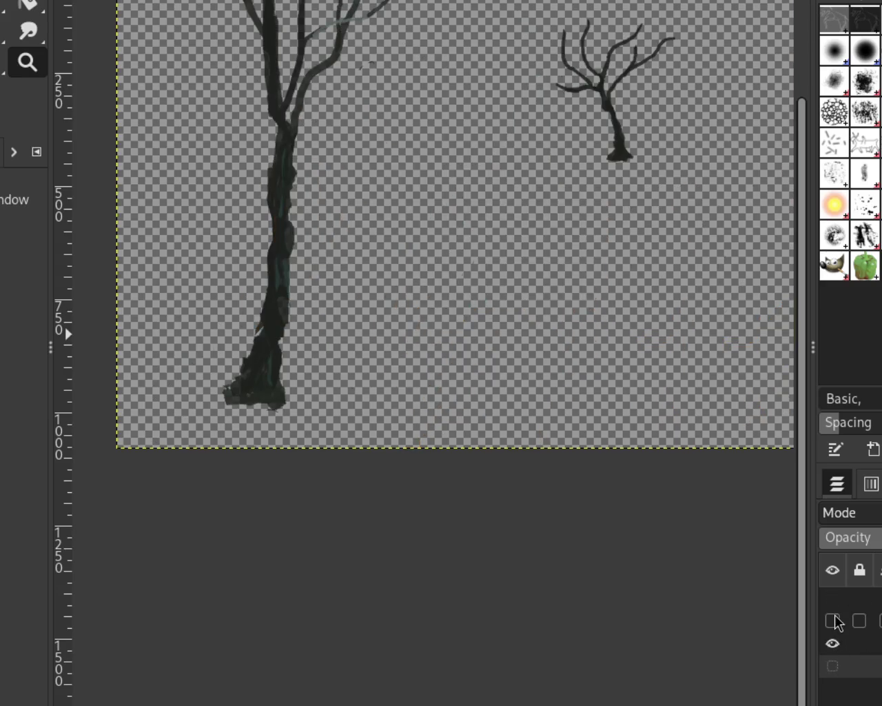
left_click(834, 640)
left_click_drag(833, 622, 834, 666)
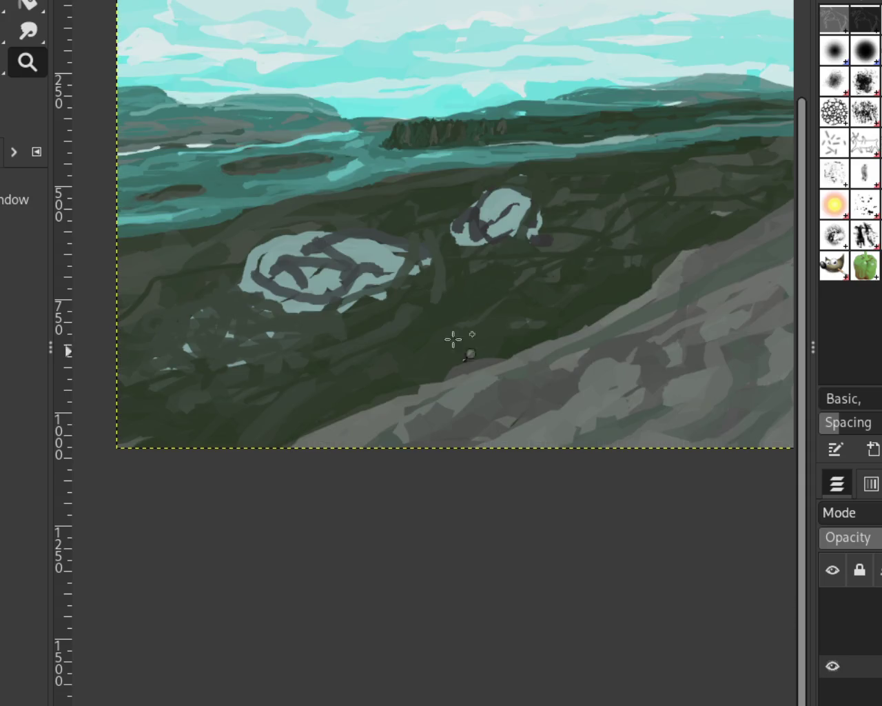
- Cut out the smaller rock and anchor it further up and to the right
key("r")
left_click_drag(541, 180, 444, 278)
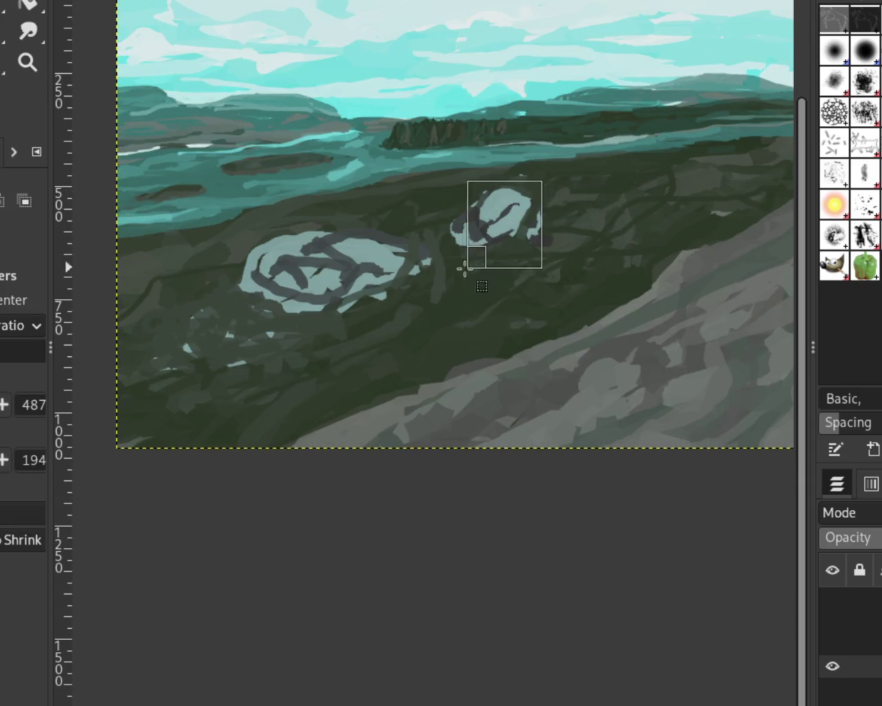
key("ctrl+c")
key("ctrl+v")
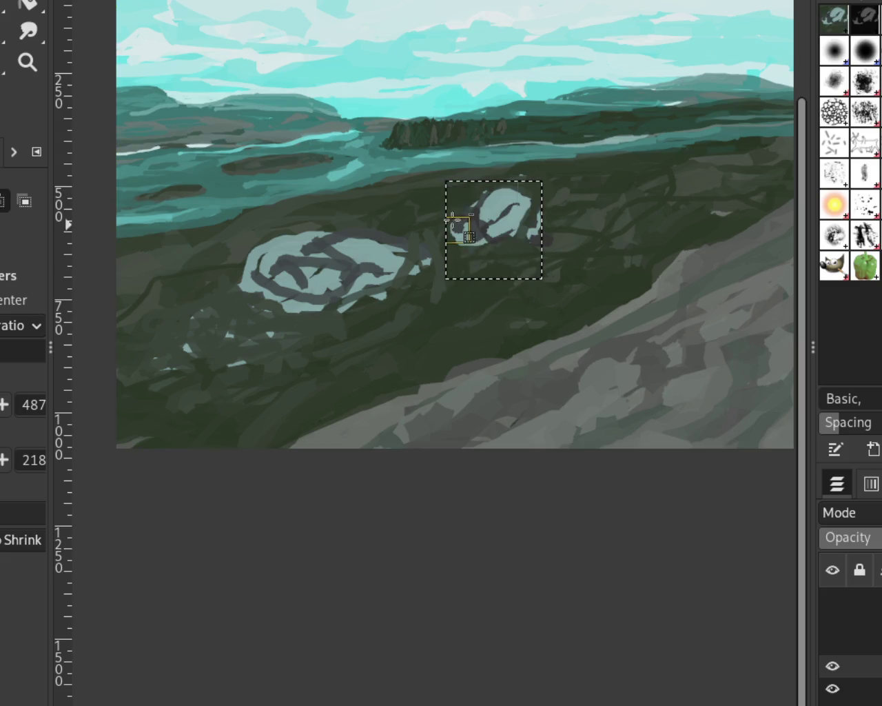
key("m")
mouse_move(507, 255)
left_mouse_down()
mouse_move(650, 220)
mouse_move(656, 229)
left_mouse_up()
key("ctrl+h")
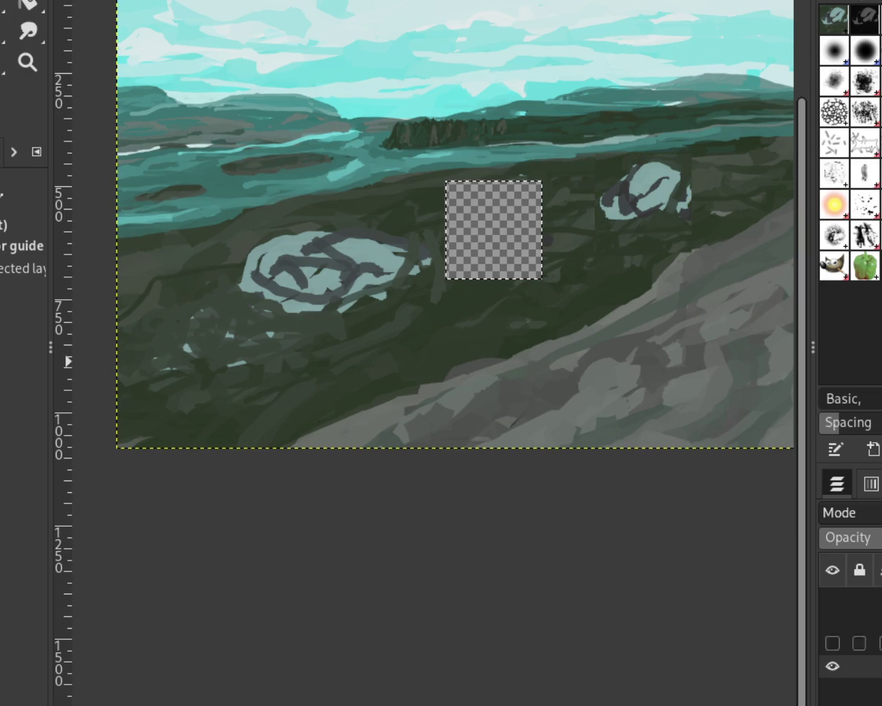
key("ctrl+shift+a")
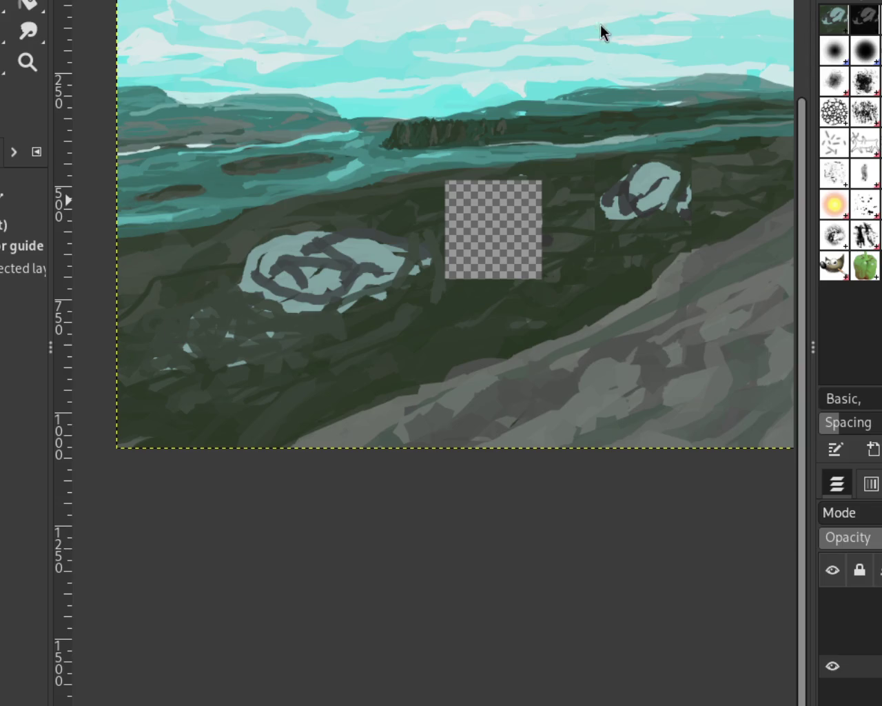
- Bucket-fill the leftover hole dark green and brush it into the surrounding ground
key("p")
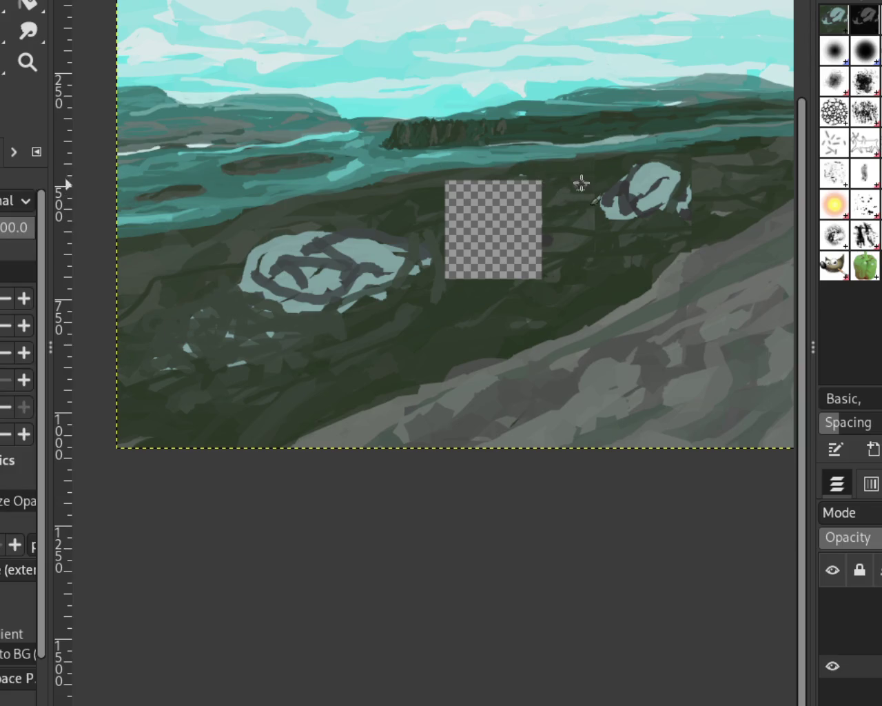
mouse_move(544, 183)
left_mouse_down()
mouse_move(448, 231)
mouse_move(538, 210)
mouse_move(462, 277)
left_mouse_up()
key("ctrl+z")
key("ctrl+z")
key("shift+b")
left_click(459, 200)
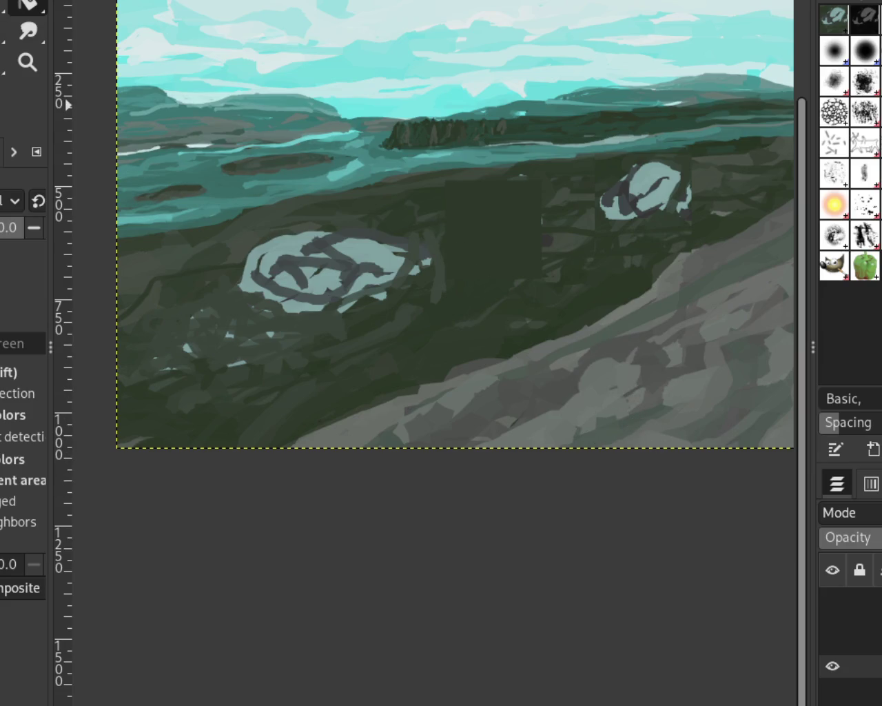
key("p")
mouse_move(562, 199)
left_mouse_down()
mouse_move(487, 217)
mouse_move(551, 185)
mouse_move(465, 197)
mouse_move(502, 259)
left_mouse_up()
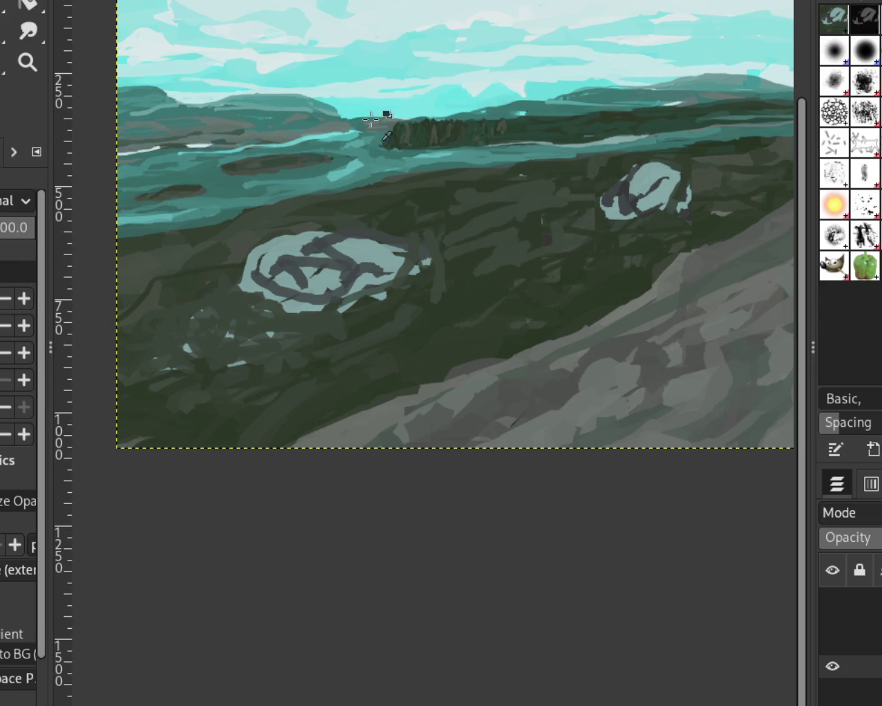
left_click(832, 598)
- Show the horse-and-rider and bare tree layers, zoom to check, then hide both again
left_click(833, 621)
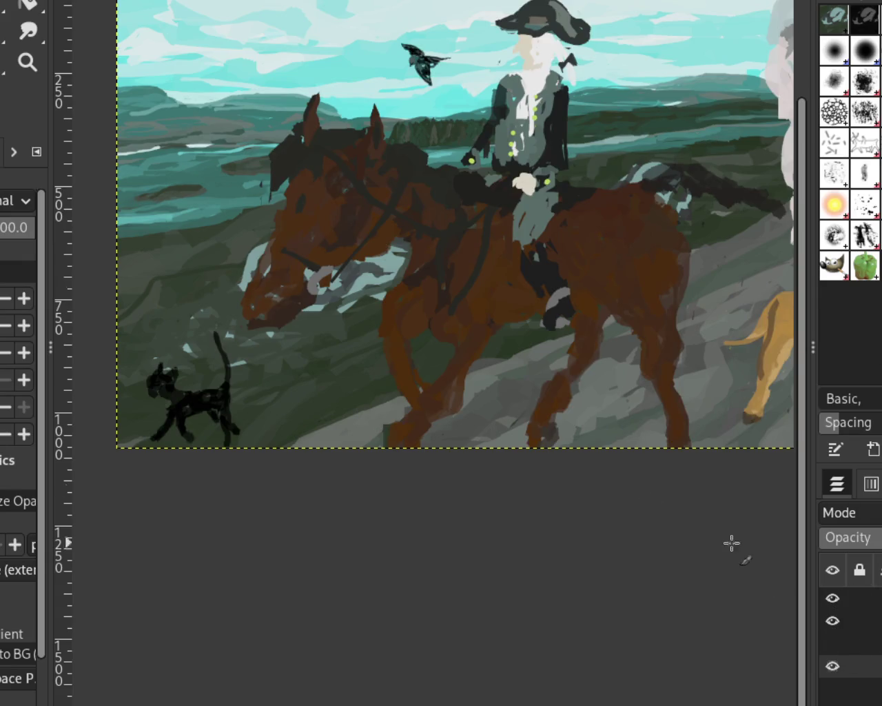
left_click(832, 644)
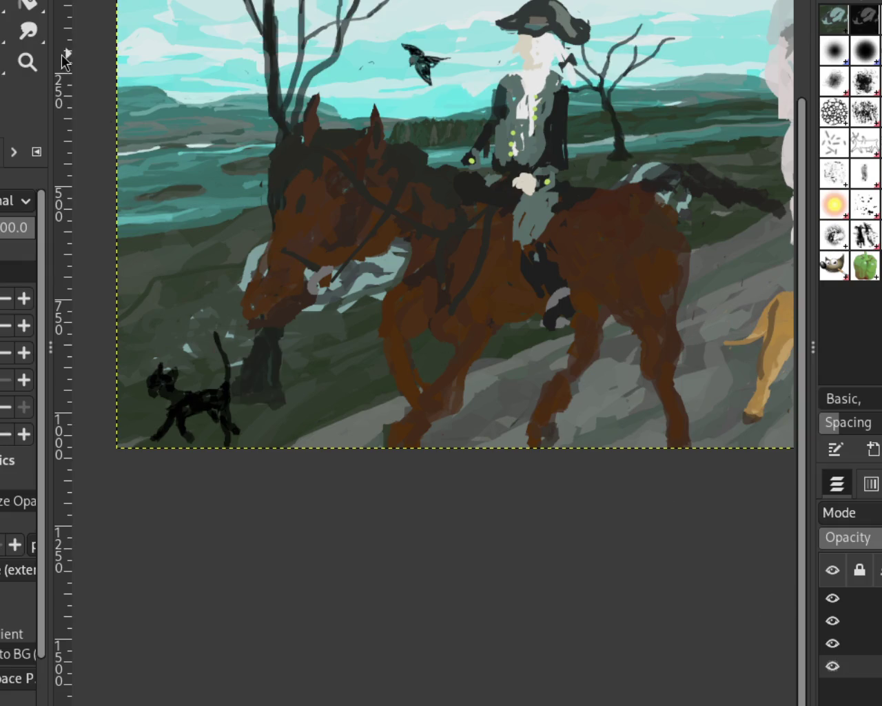
left_click(28, 62)
left_click(510, 367, "ctrl")
left_click(481, 327)
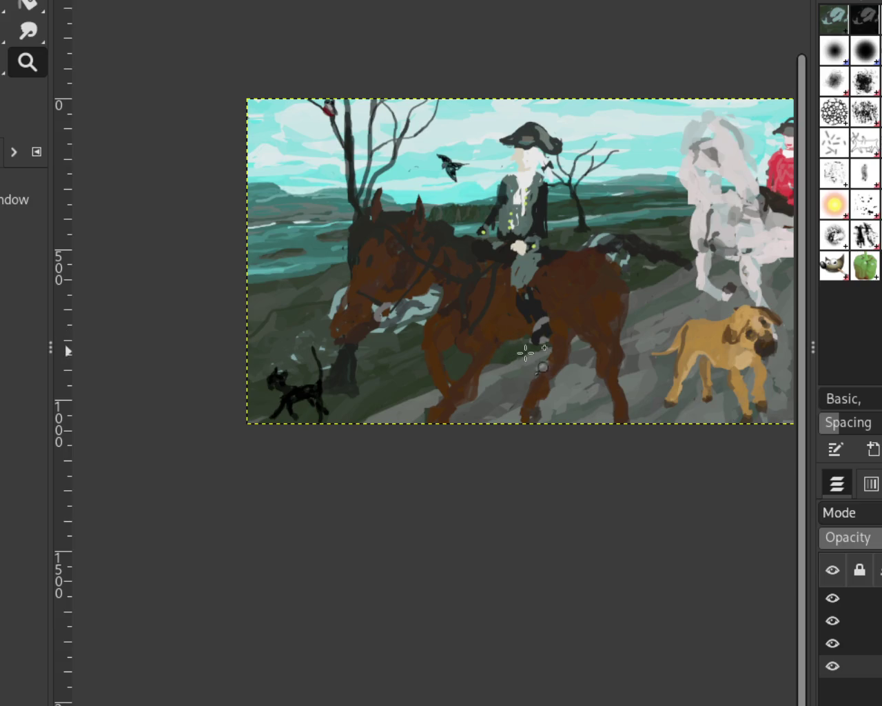
left_click(832, 620)
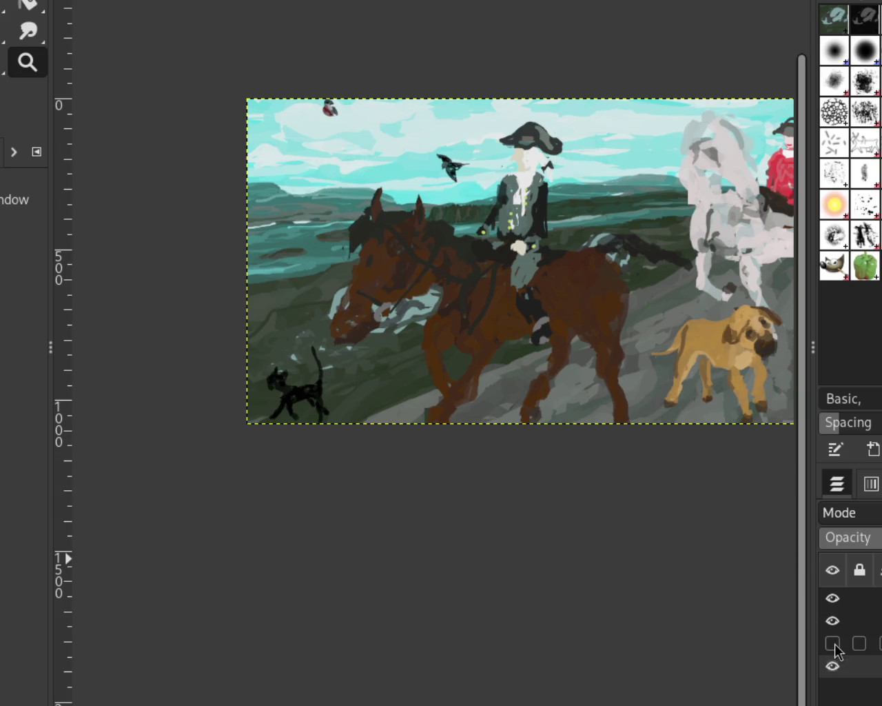
left_click(833, 643)
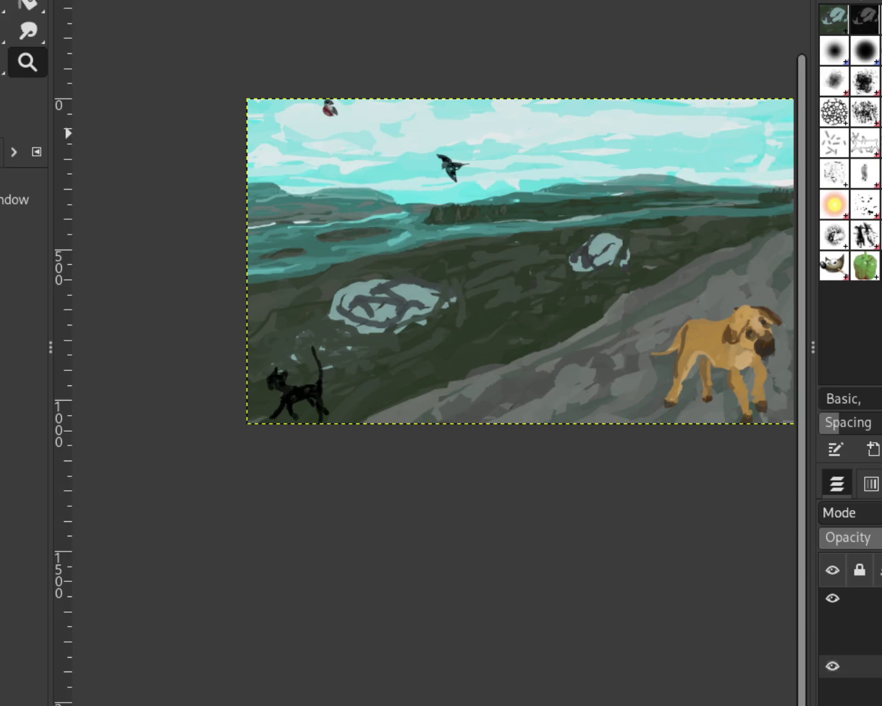
- Cut the rock from the right slope and anchor it at the far left edge above the cat
key("r")
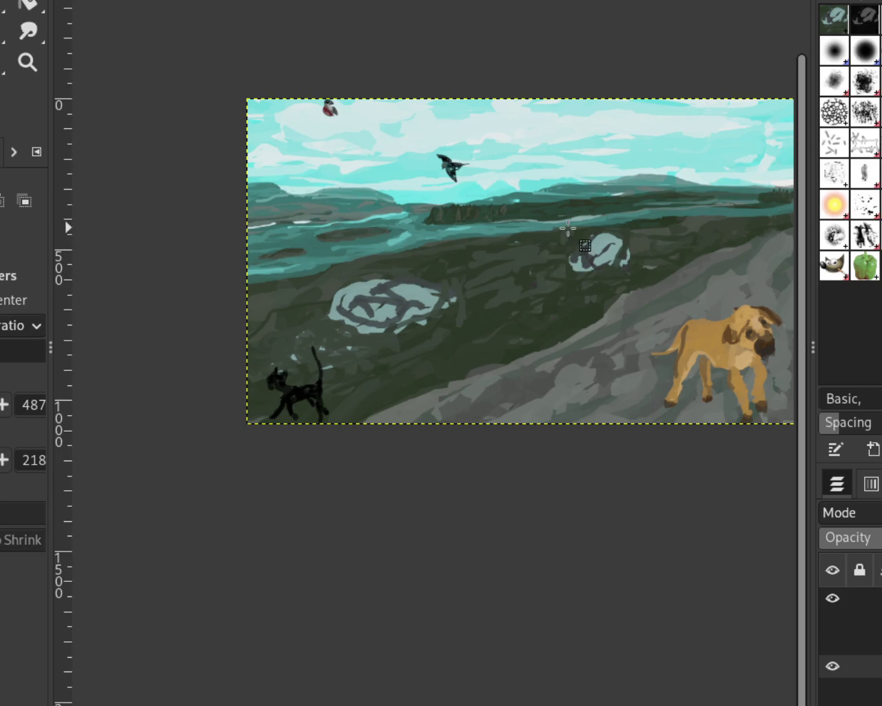
left_click_drag(564, 229, 639, 277)
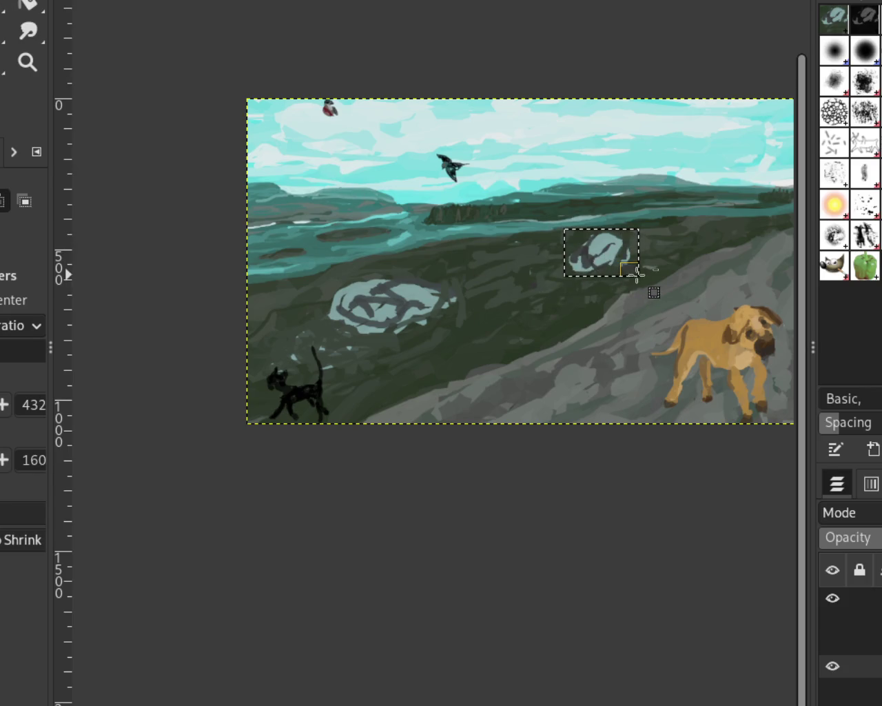
key("ctrl+x")
key("ctrl+v")
key("m")
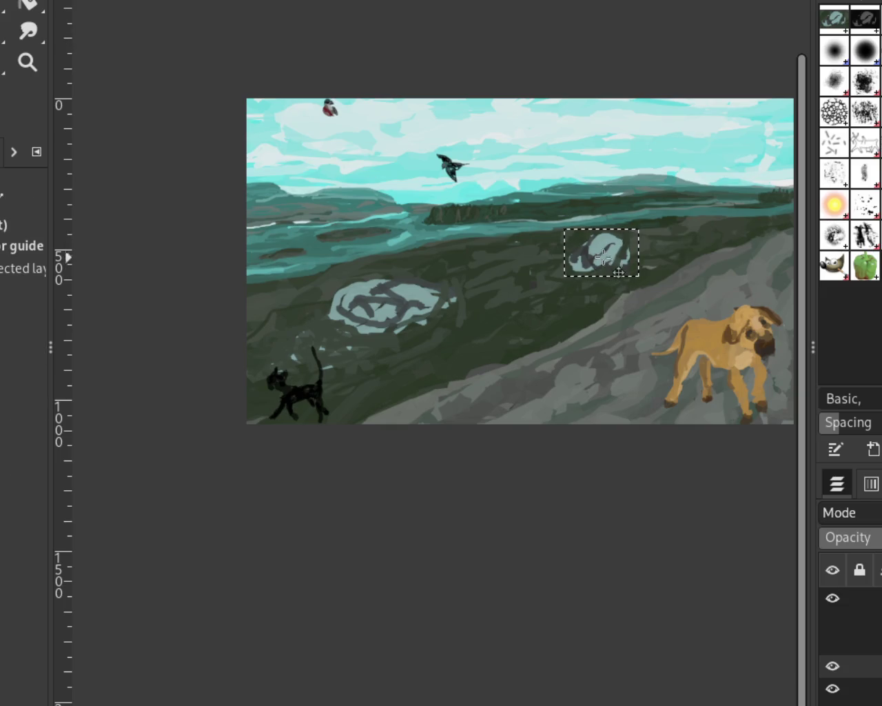
left_click_drag(602, 252, 284, 317)
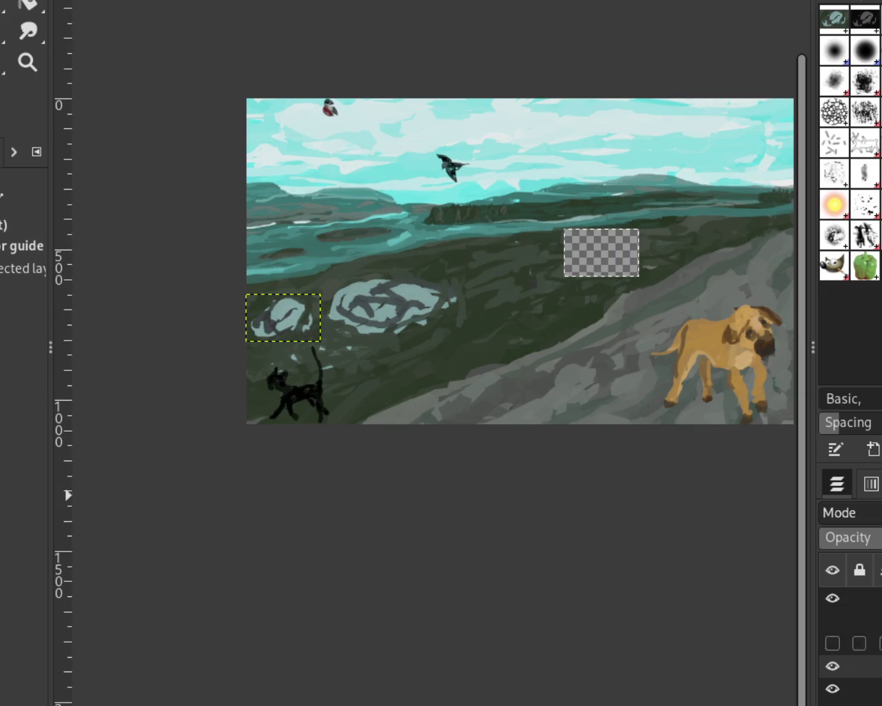
key("ctrl+h")
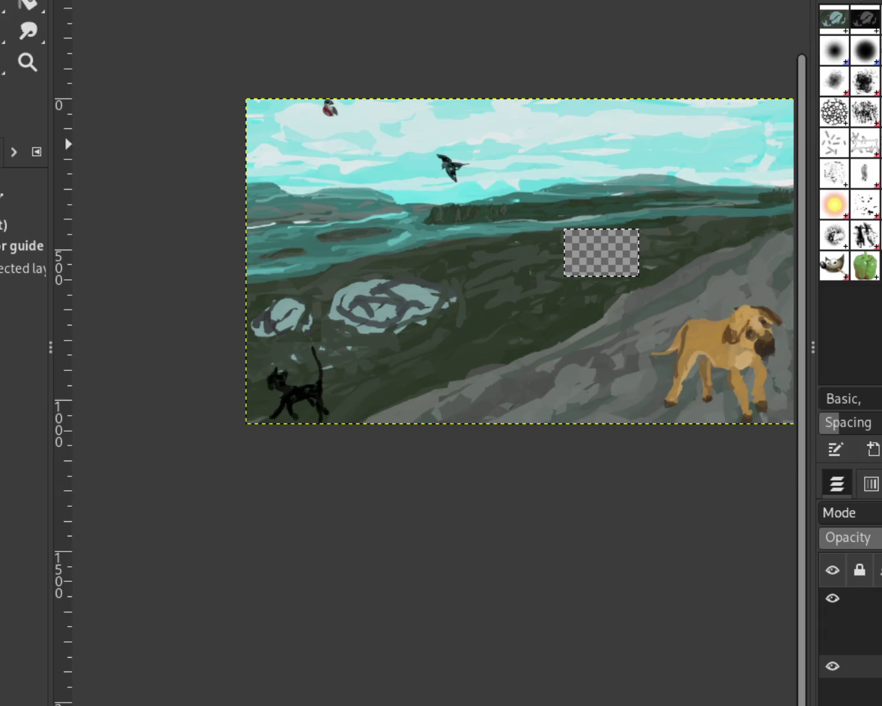
- Bucket-fill the transparent hole dark green, briefly showing then re-hiding the riders and trees layers
key("p")
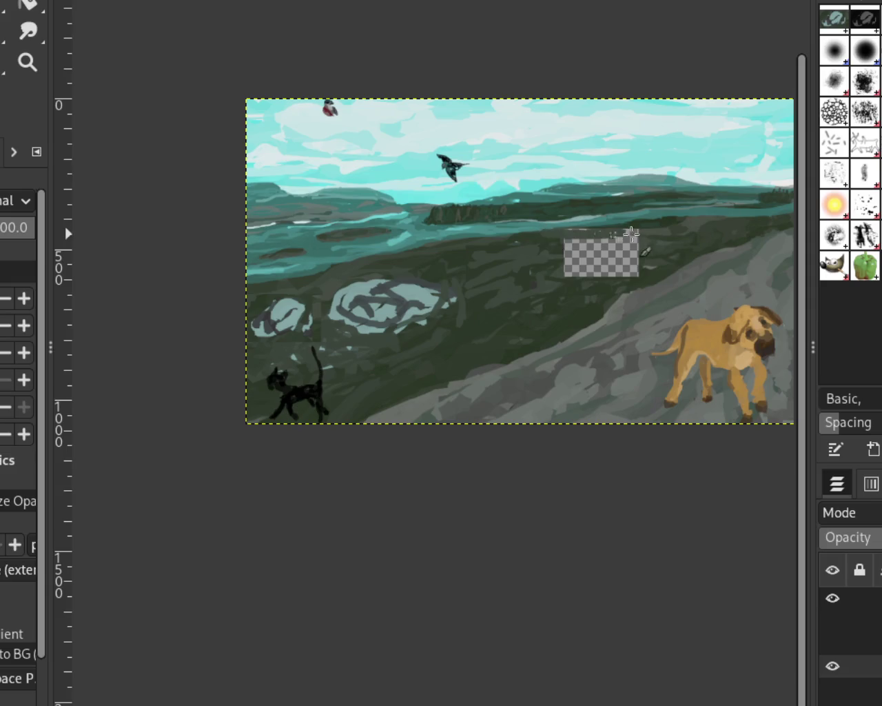
key("shift+b")
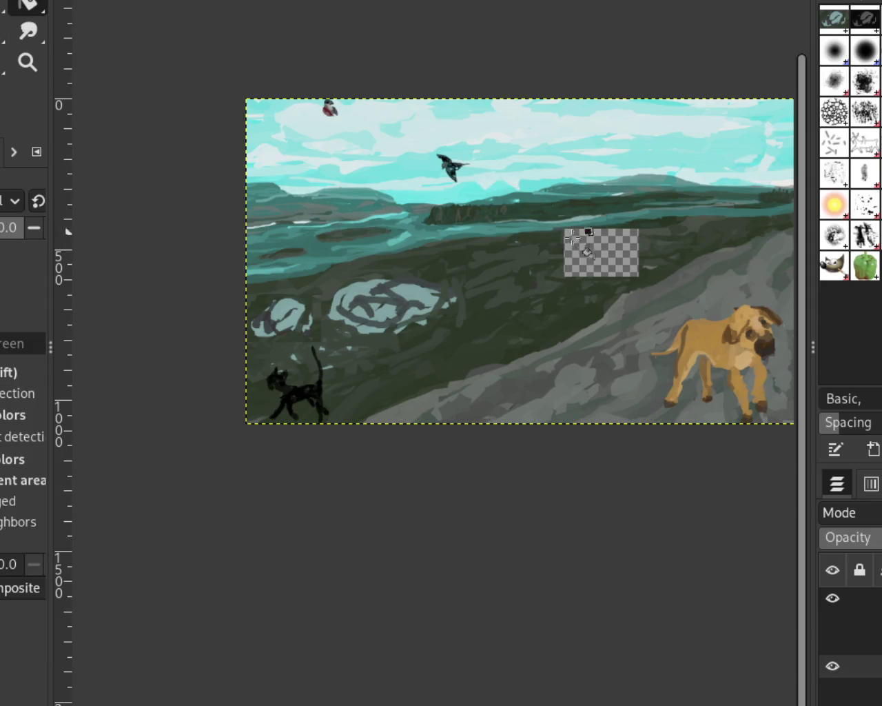
left_click(586, 234)
left_click(833, 620)
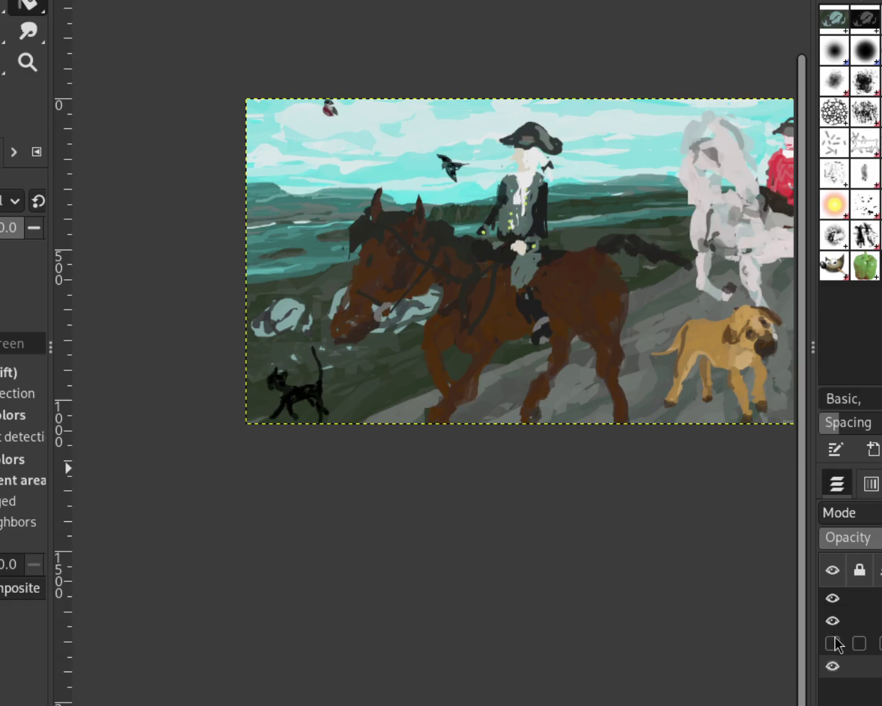
left_click(833, 643)
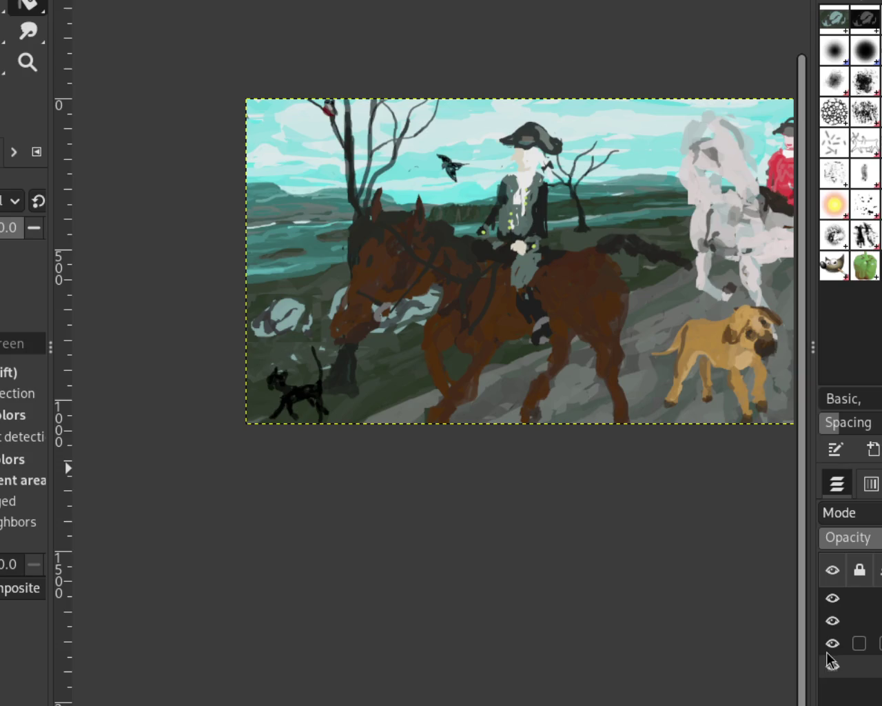
left_click(833, 621)
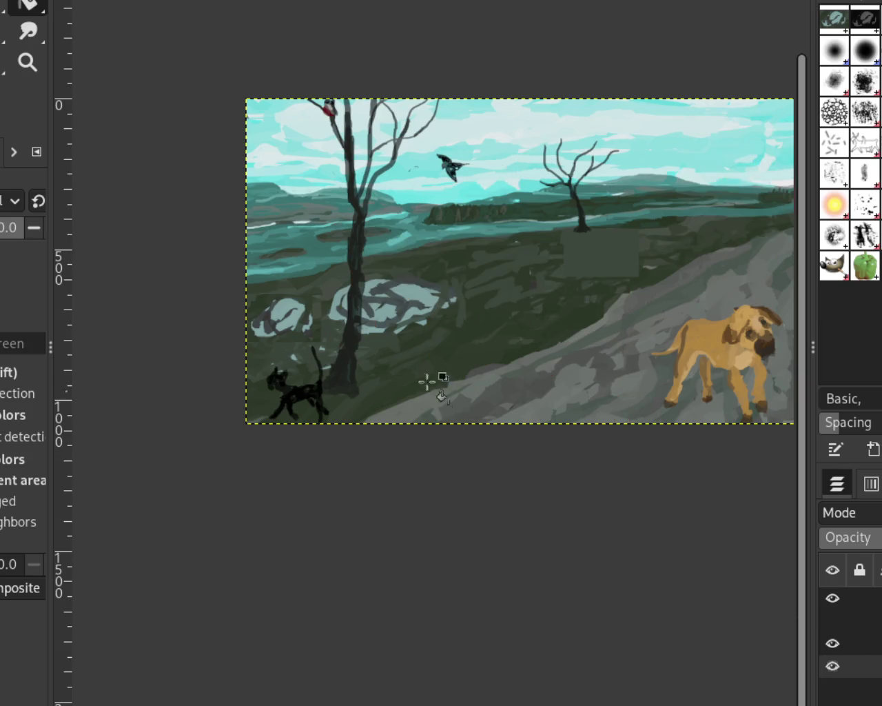
left_click(832, 665)
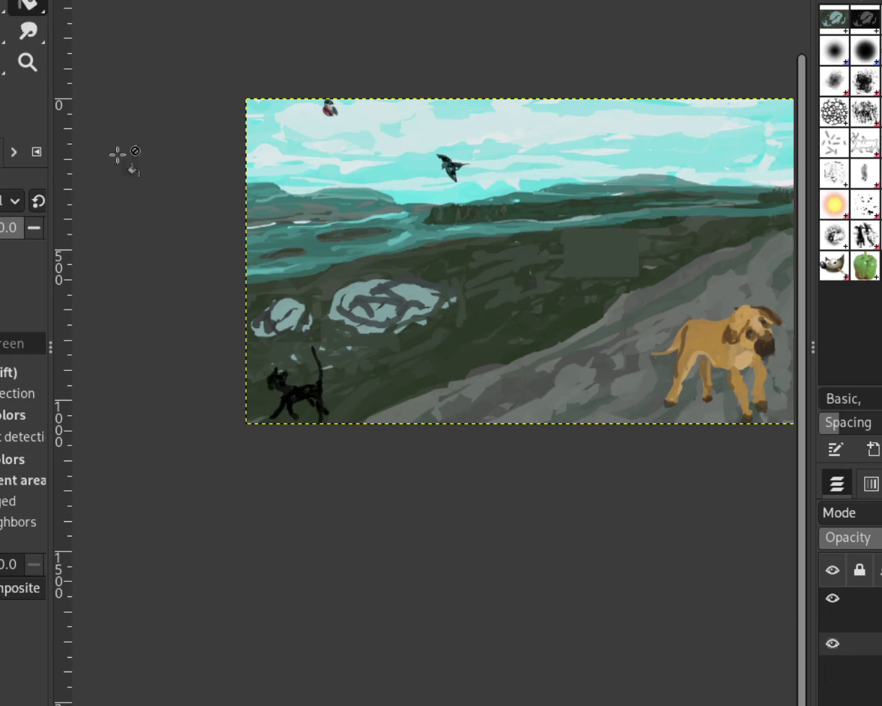
key("p")
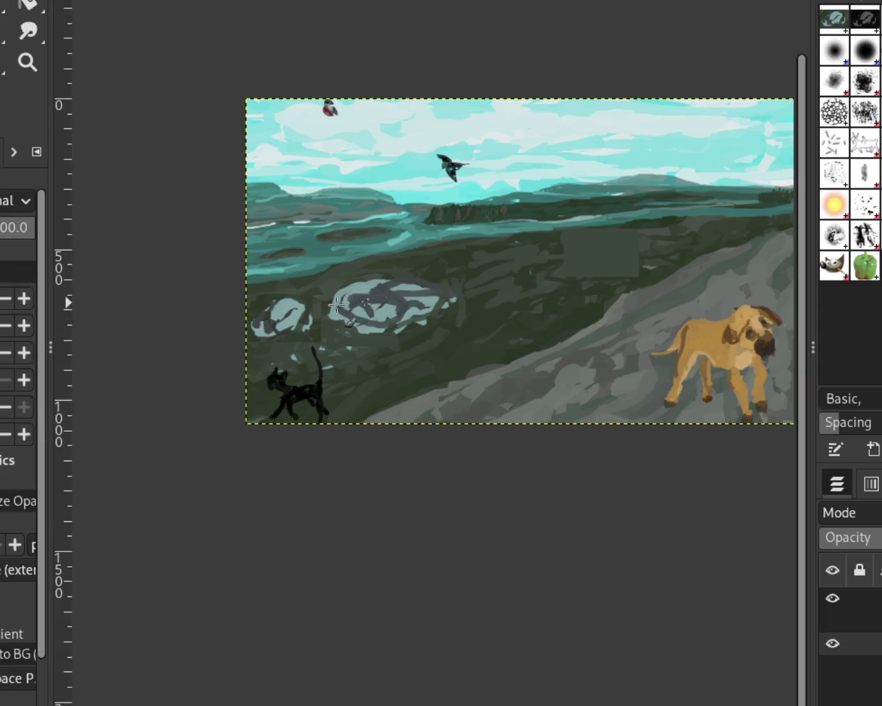
- Cover the large pale rock with dark grey strokes and show the horses-and-riders layer
mouse_move(351, 331)
left_mouse_down()
mouse_move(434, 321)
mouse_move(386, 310)
mouse_move(373, 324)
mouse_move(430, 290)
mouse_move(403, 321)
mouse_move(404, 292)
mouse_move(361, 309)
mouse_move(343, 290)
mouse_move(380, 280)
left_mouse_up()
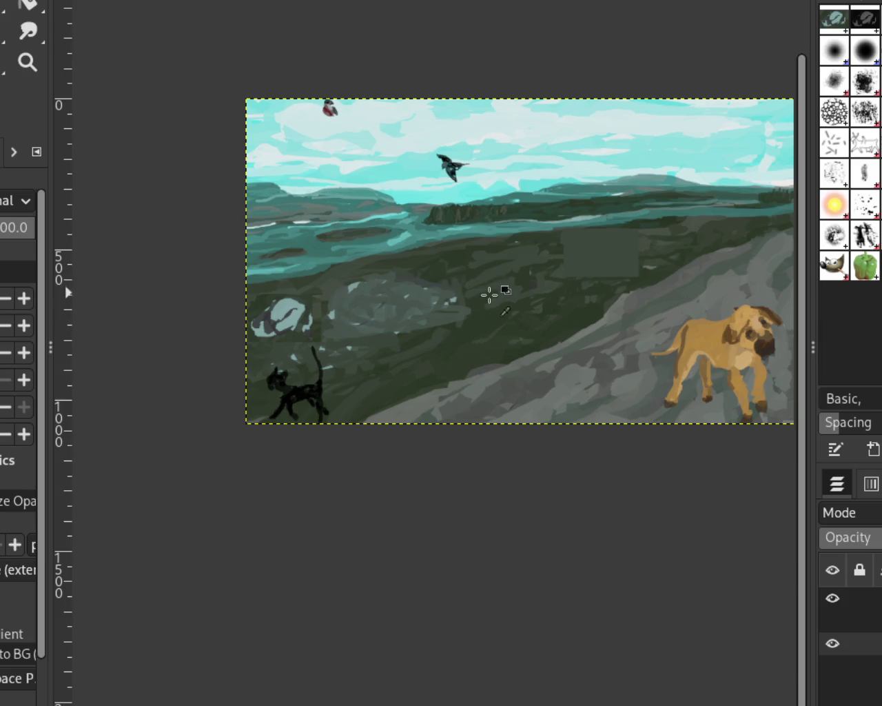
mouse_move(482, 309)
left_mouse_down()
mouse_move(451, 311)
mouse_move(394, 292)
mouse_move(352, 296)
mouse_move(337, 312)
left_mouse_up()
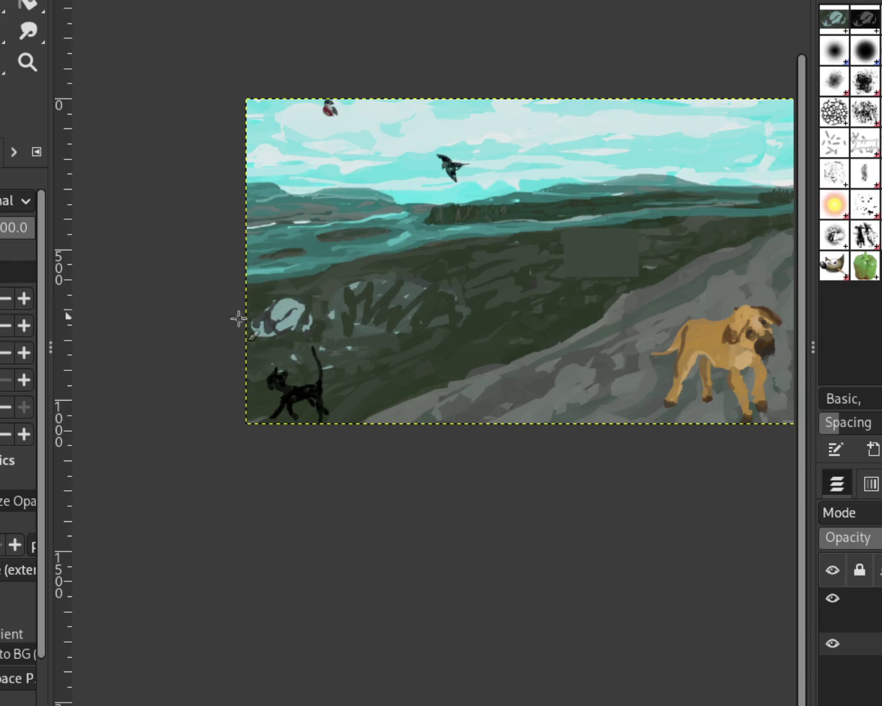
left_click(833, 620)
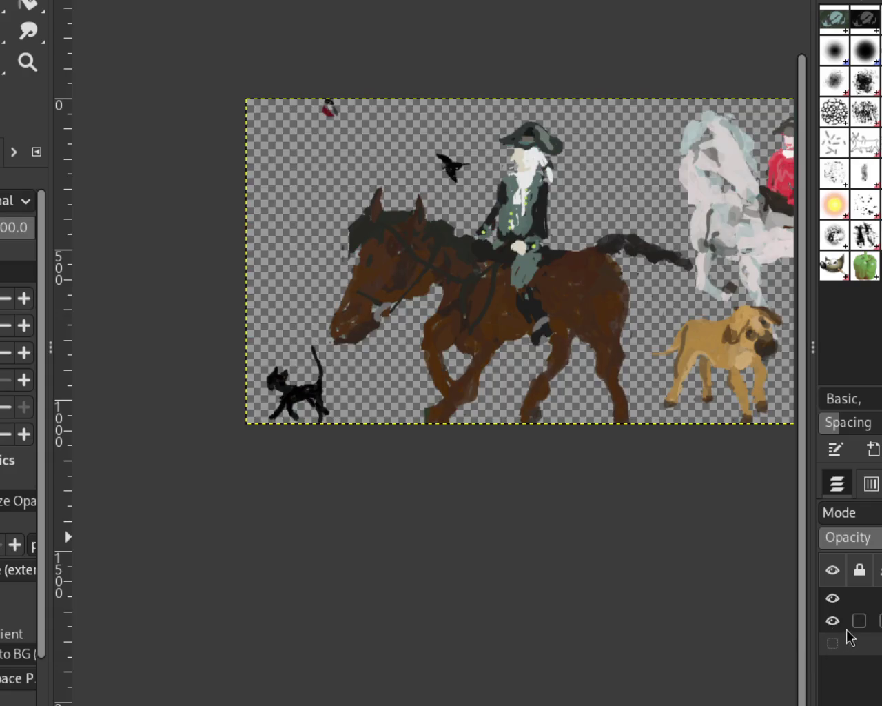
- Toggle the landscape, trees, riders and dog-and-cat layers on and off to check each one
left_click(832, 644)
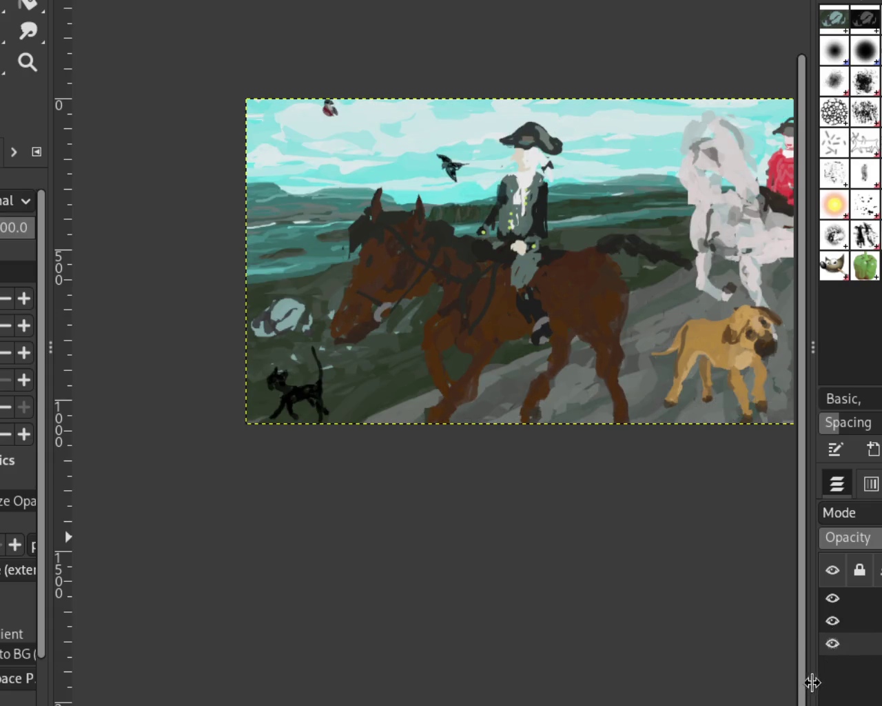
left_click(833, 666)
left_click(832, 666)
left_click(833, 643)
left_click(833, 666)
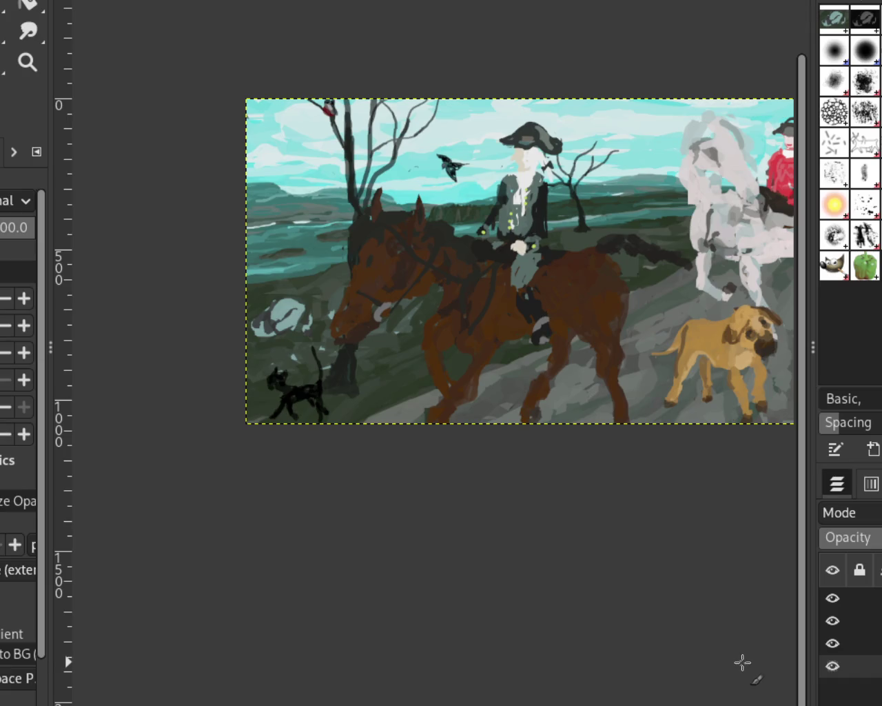
left_click(832, 665)
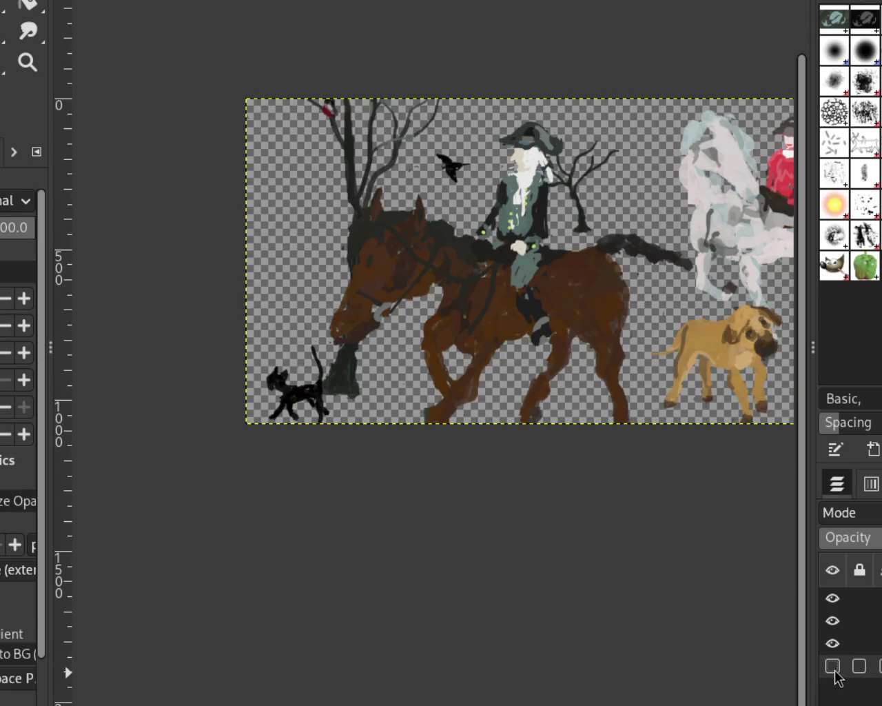
left_click(833, 641)
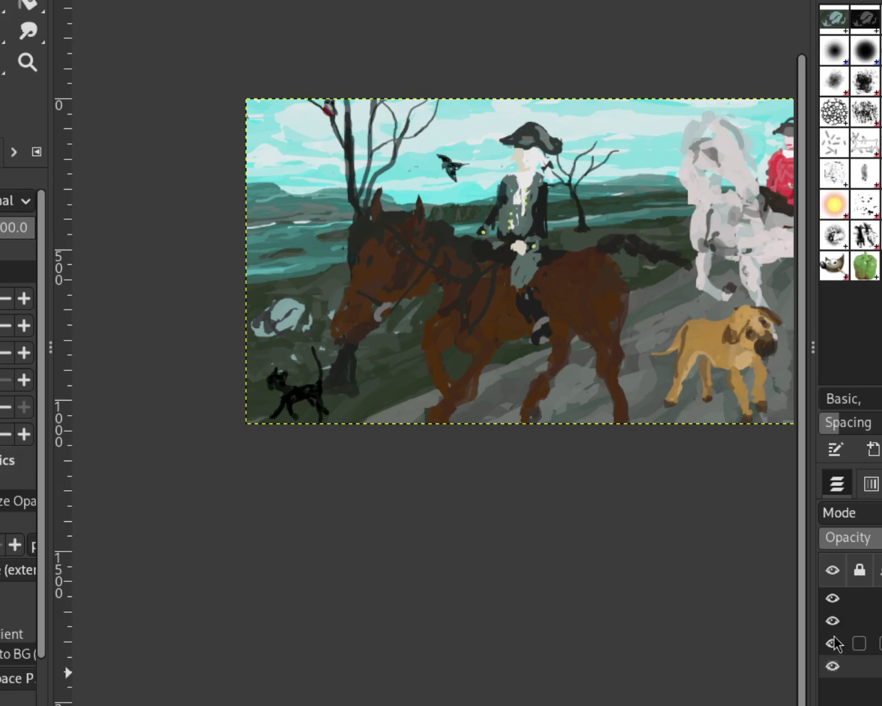
left_click(833, 630)
left_click(831, 599)
- Leave only the landscape background and the two bare trees visible
left_click(827, 623)
left_click(832, 666)
left_click(837, 620)
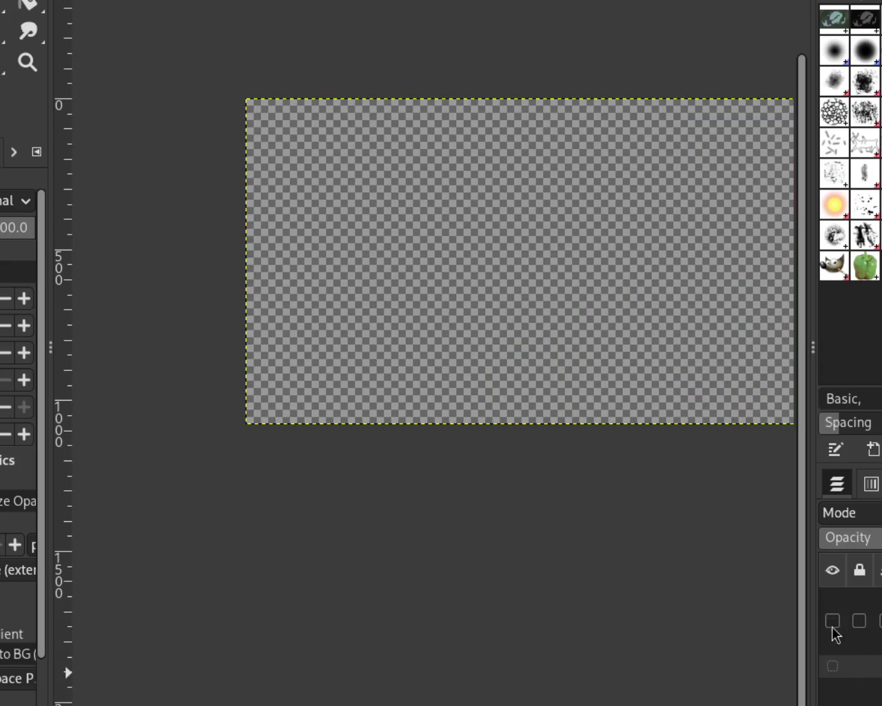
left_click(832, 643)
left_click(830, 628)
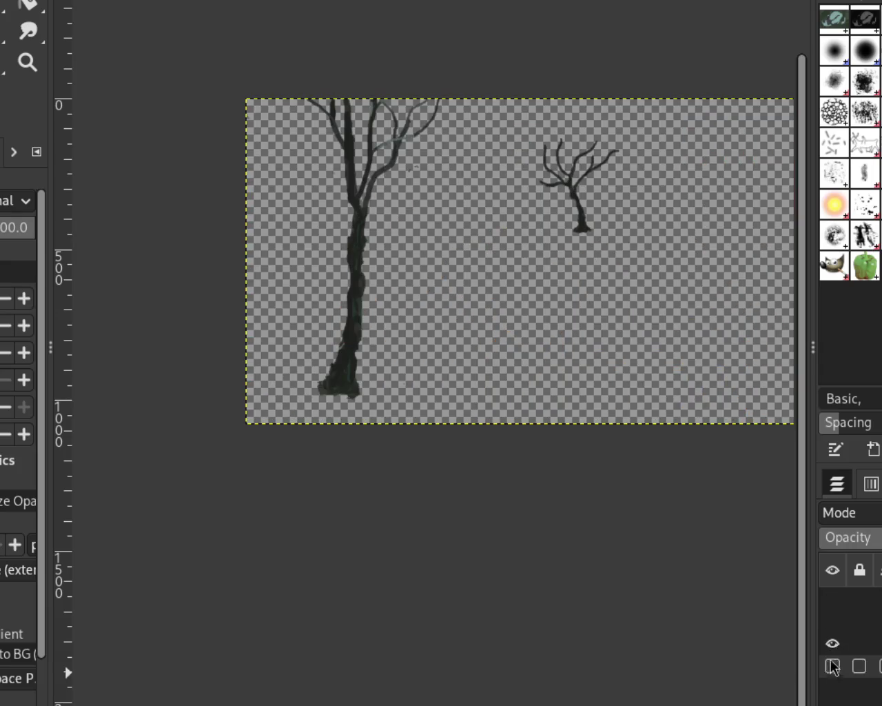
left_click(832, 667)
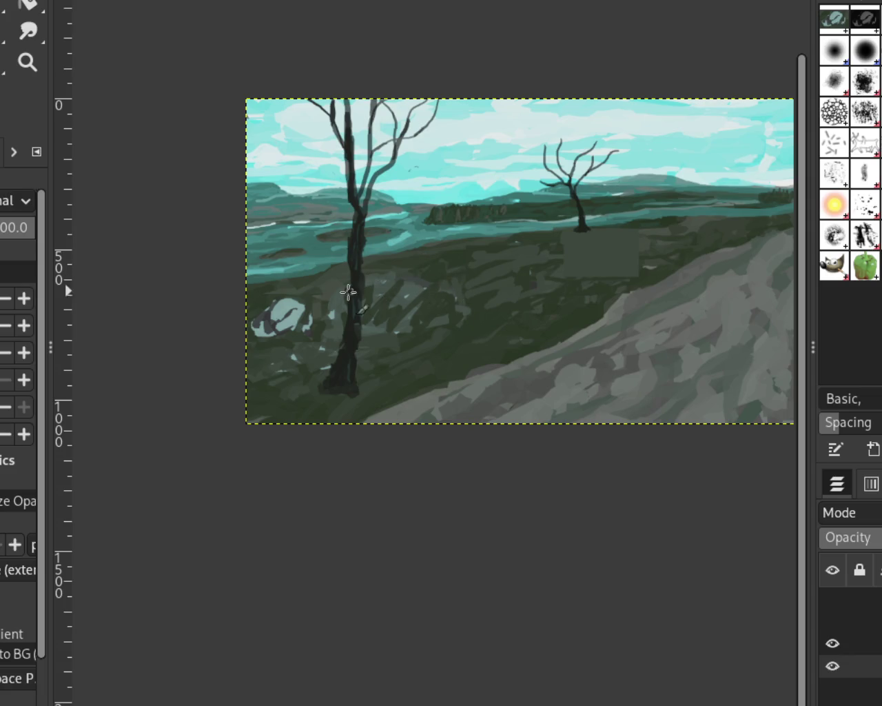
- On the landscape layer, paint green over the left trunk base, then show the riders, horses, dog and cat
left_click(869, 643)
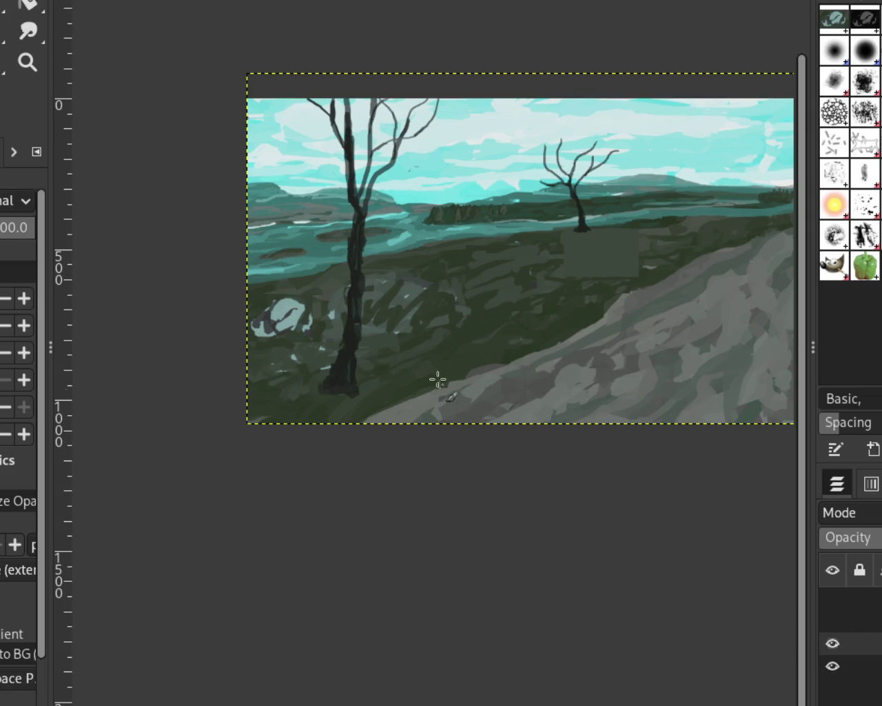
mouse_move(300, 310)
left_mouse_down()
mouse_move(368, 309)
mouse_move(347, 321)
mouse_move(309, 392)
mouse_move(357, 353)
mouse_move(350, 370)
mouse_move(363, 368)
mouse_move(340, 395)
mouse_move(351, 386)
mouse_move(356, 268)
mouse_move(353, 301)
mouse_move(350, 285)
mouse_move(363, 309)
mouse_move(393, 309)
mouse_move(368, 334)
mouse_move(366, 292)
mouse_move(351, 301)
left_mouse_up()
key("ctrl+z")
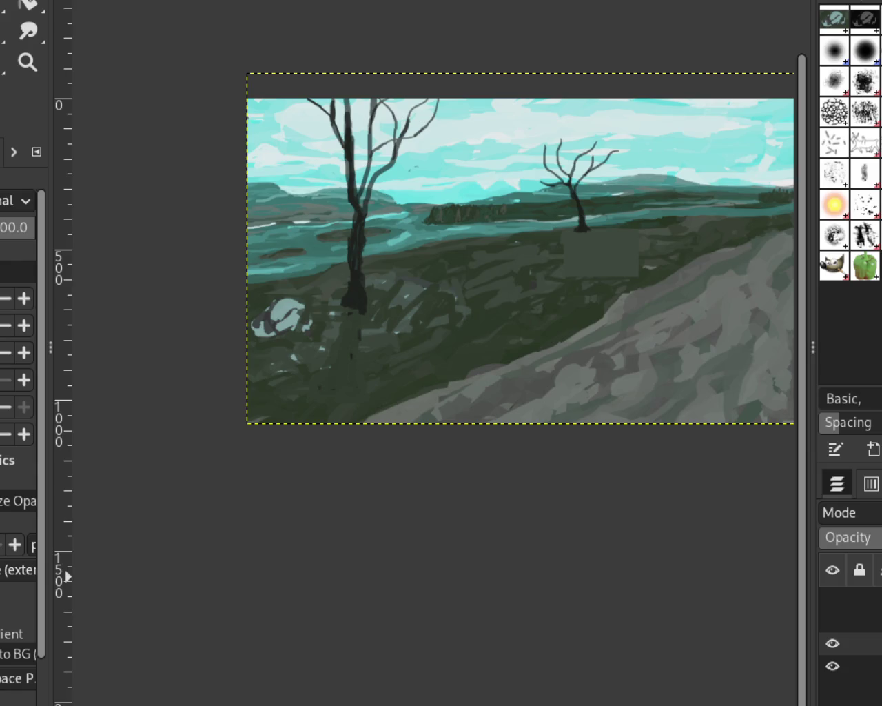
left_click(833, 620)
left_click(833, 598)
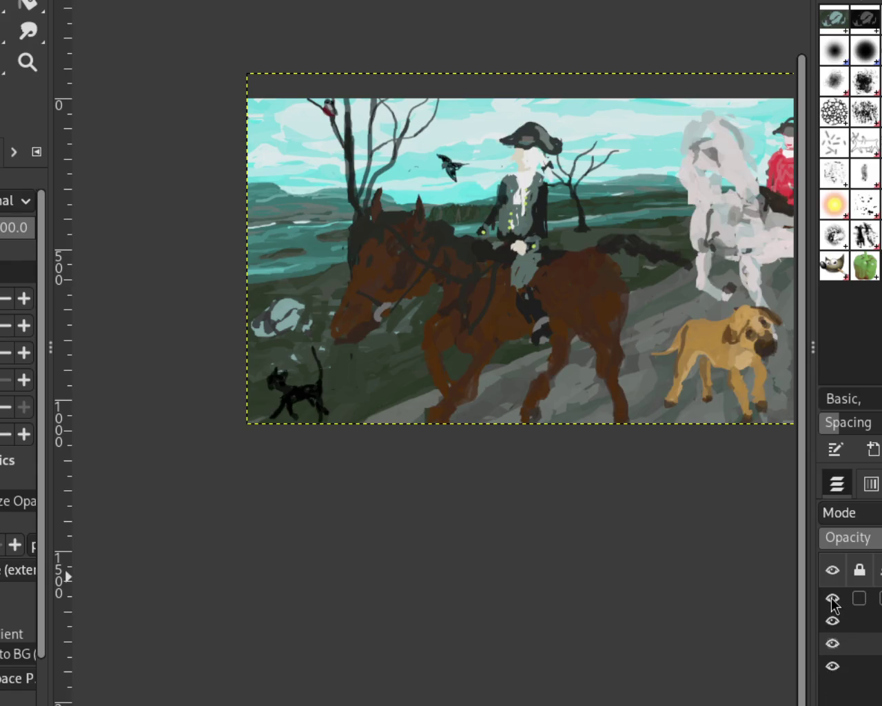
- Toggle the dog-and-cat, trees, landscape and riders layers to inspect each one
left_click(833, 598)
left_click(832, 643)
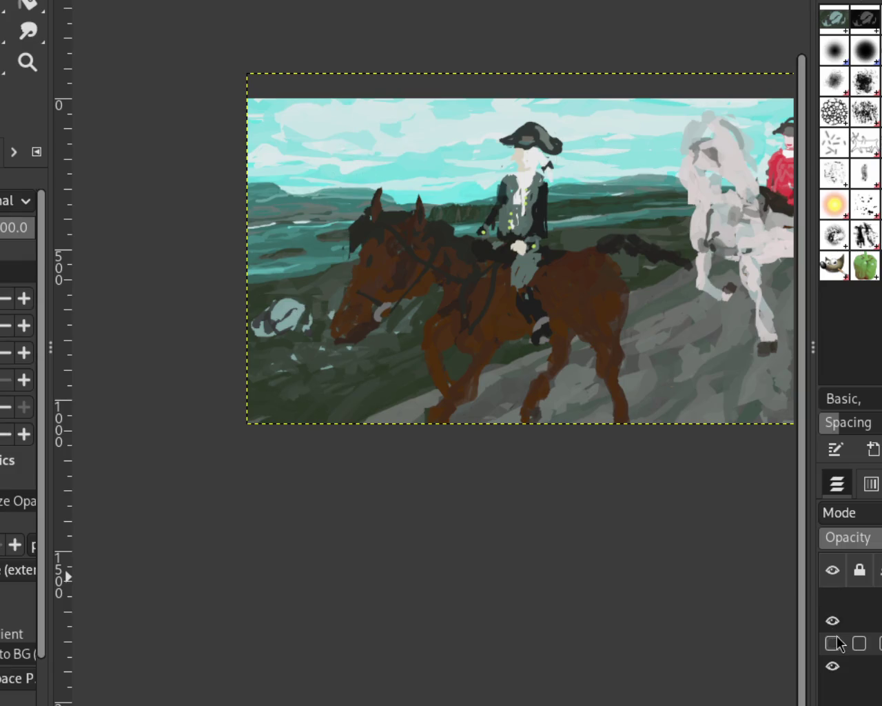
left_click(832, 666)
left_click(833, 620)
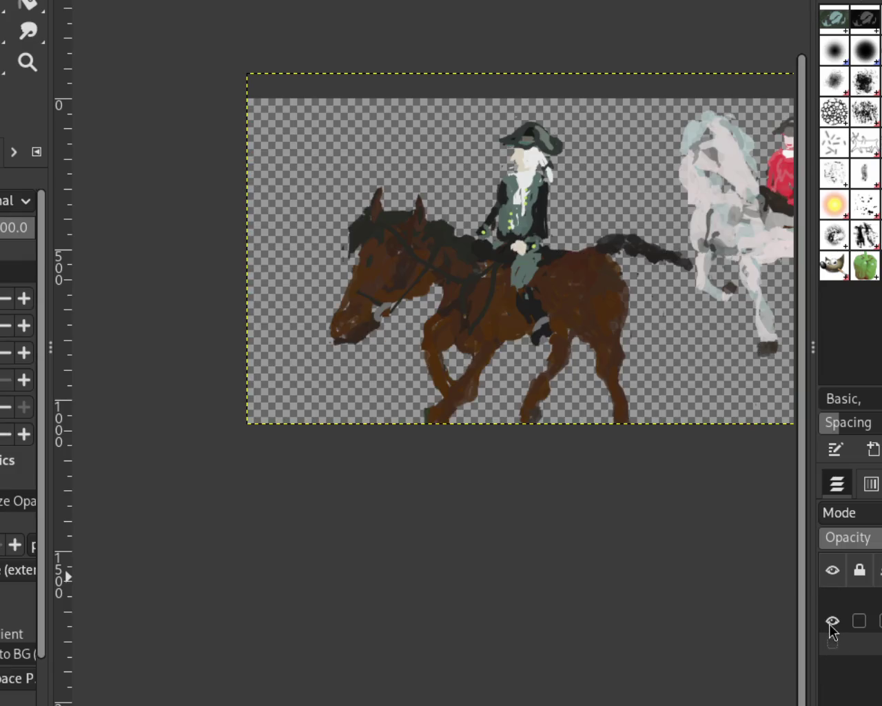
left_click(833, 620)
left_click(833, 598)
left_click(832, 643)
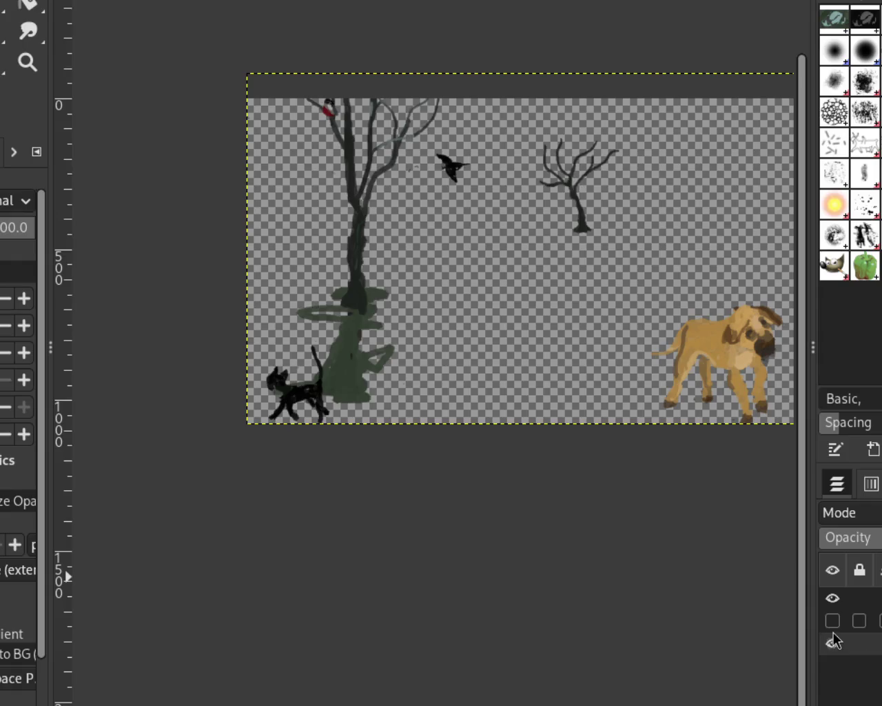
left_click(832, 620)
left_click(833, 598)
left_click(832, 620)
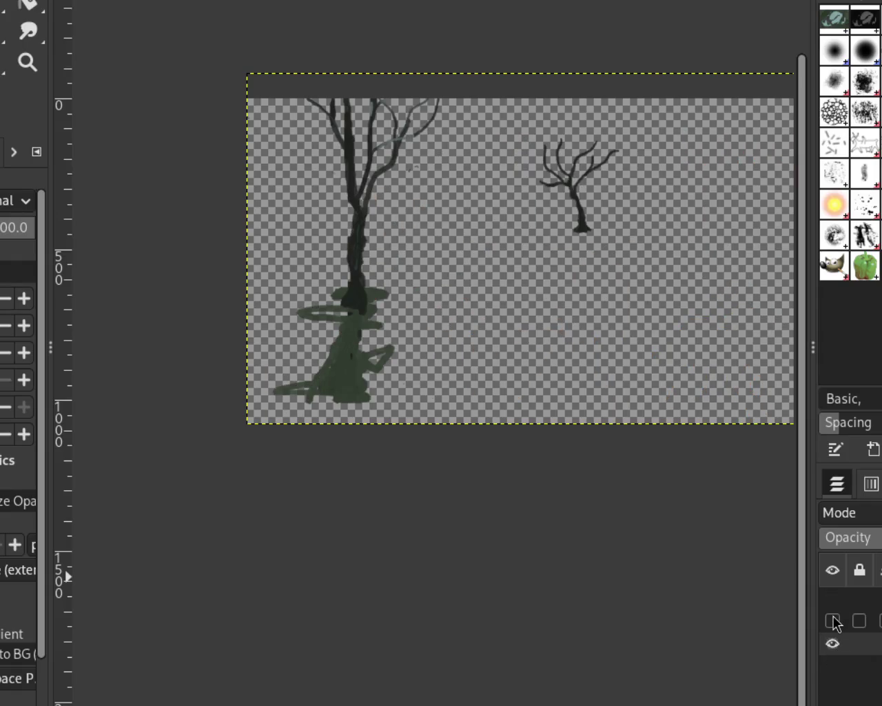
- Undo back past the trunk painting to restore the full left trunk, then toggle the riders layer
key("ctrl+z")
key("ctrl+z")
key("ctrl+z")
key("ctrl+z")
key("ctrl+z")
key("ctrl+z")
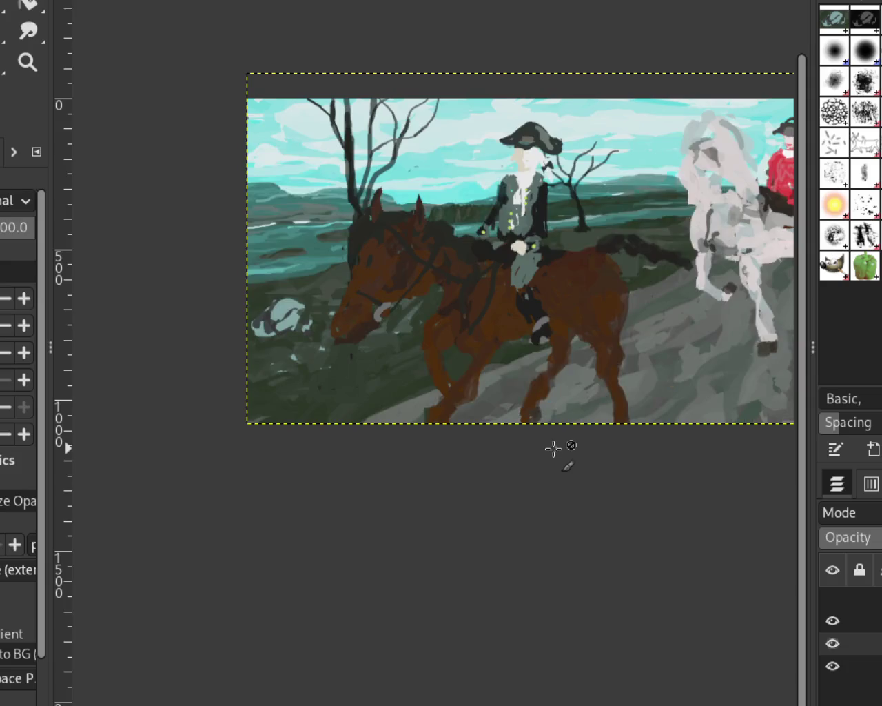
key("ctrl+z")
key("ctrl+z")
key("ctrl+z")
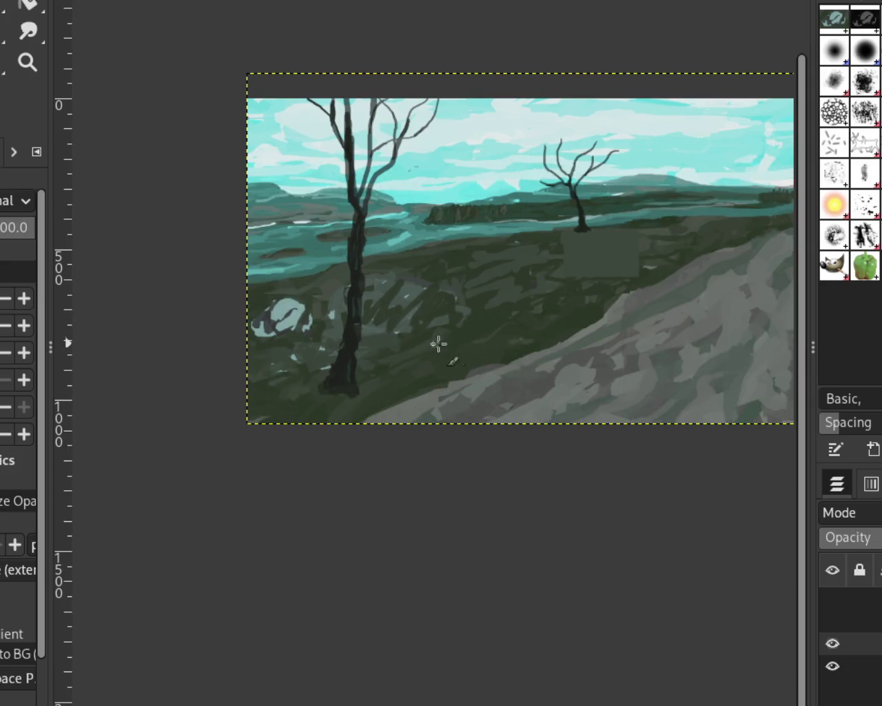
left_click(833, 621)
- Hide the riders layer and try painting dark green over the left trunk base, then undo it
left_click(833, 621)
mouse_move(377, 374)
left_mouse_down()
mouse_move(326, 374)
mouse_move(327, 384)
mouse_move(356, 394)
mouse_move(366, 376)
left_mouse_up()
mouse_move(848, 643)
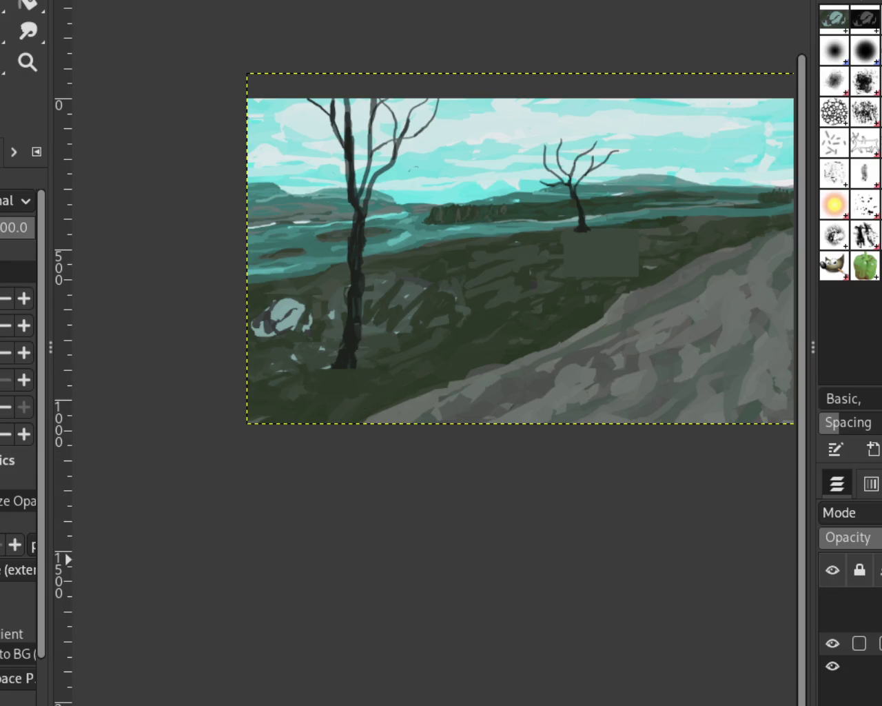
key("ctrl+z")
key("ctrl+z")
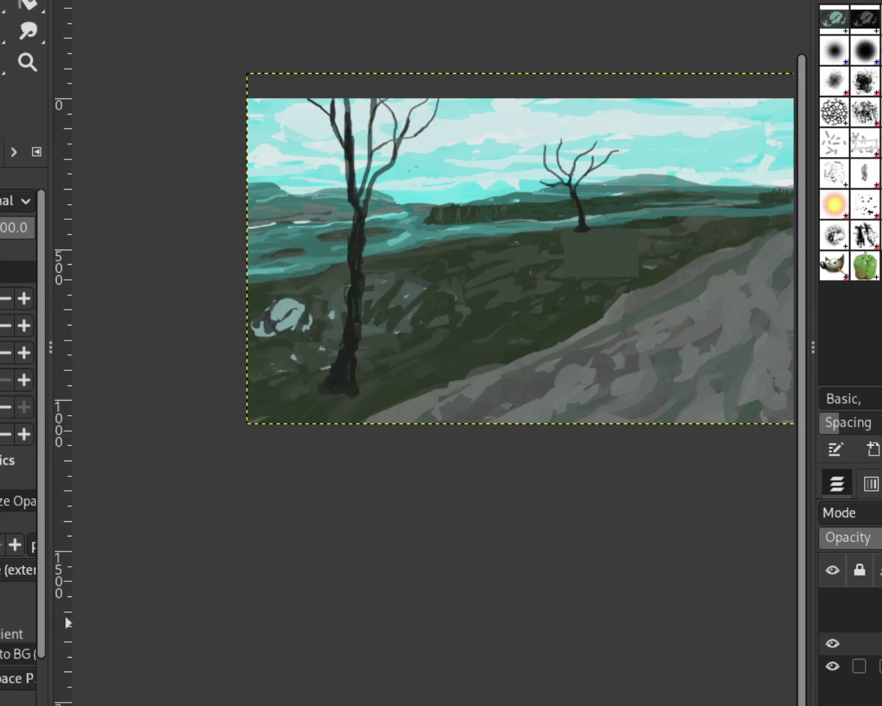
- On the trees layer, erase the bottom of the left tree's trunk and check it against the riders
left_click(874, 665)
left_click(854, 643)
key("shift+e")
mouse_move(374, 360)
left_mouse_down()
mouse_move(335, 362)
mouse_move(352, 384)
mouse_move(345, 393)
left_mouse_up()
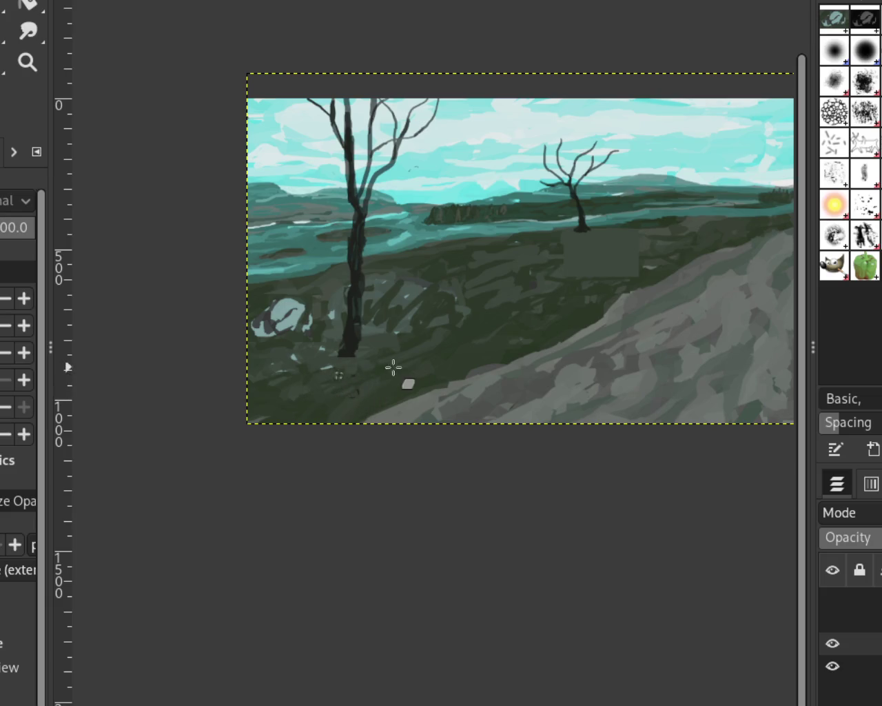
left_click(833, 620)
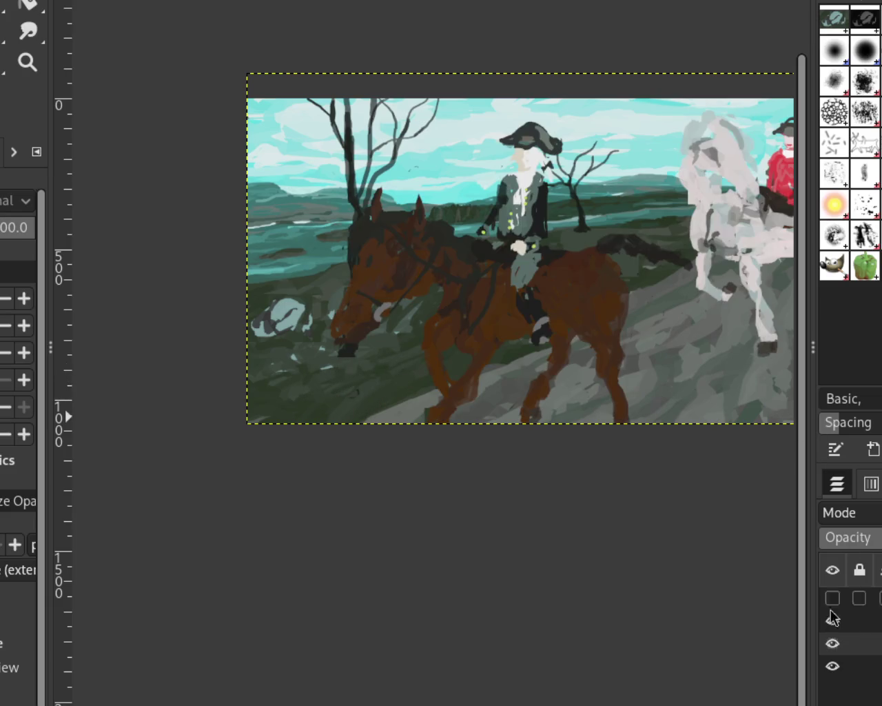
mouse_move(848, 620)
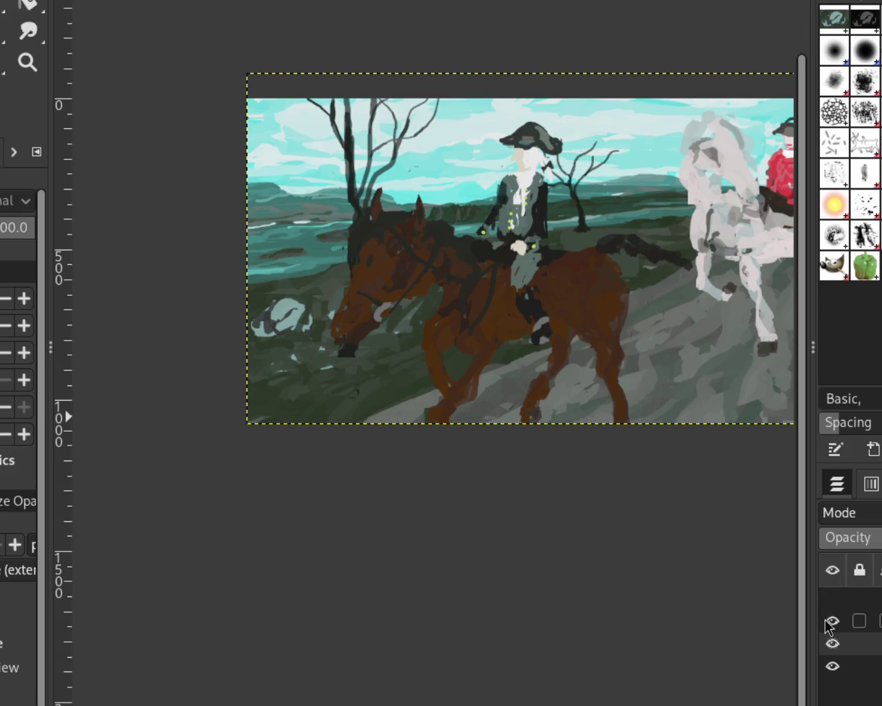
left_click(830, 622)
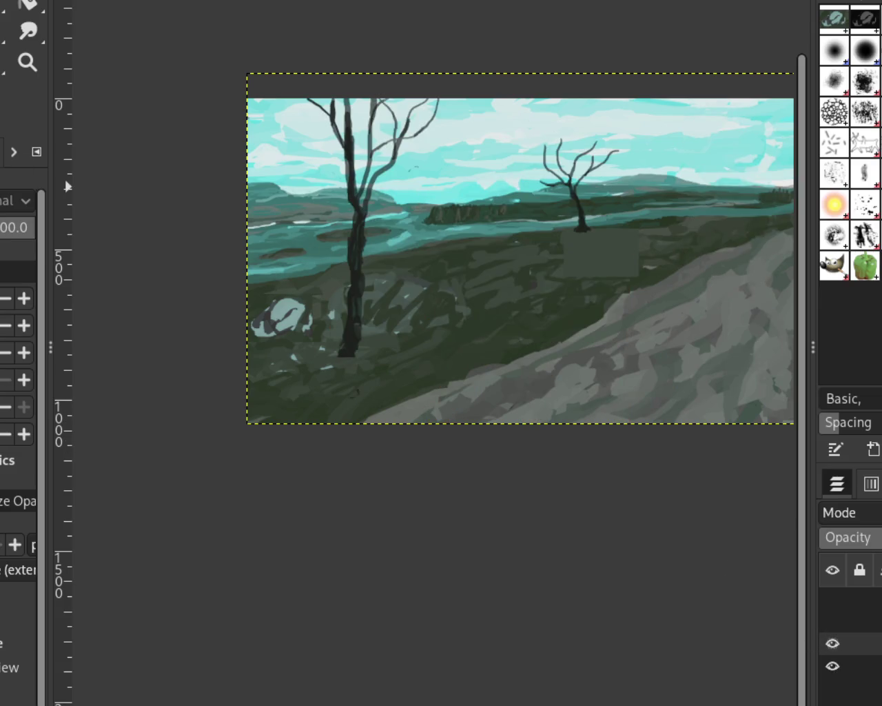
key("r")
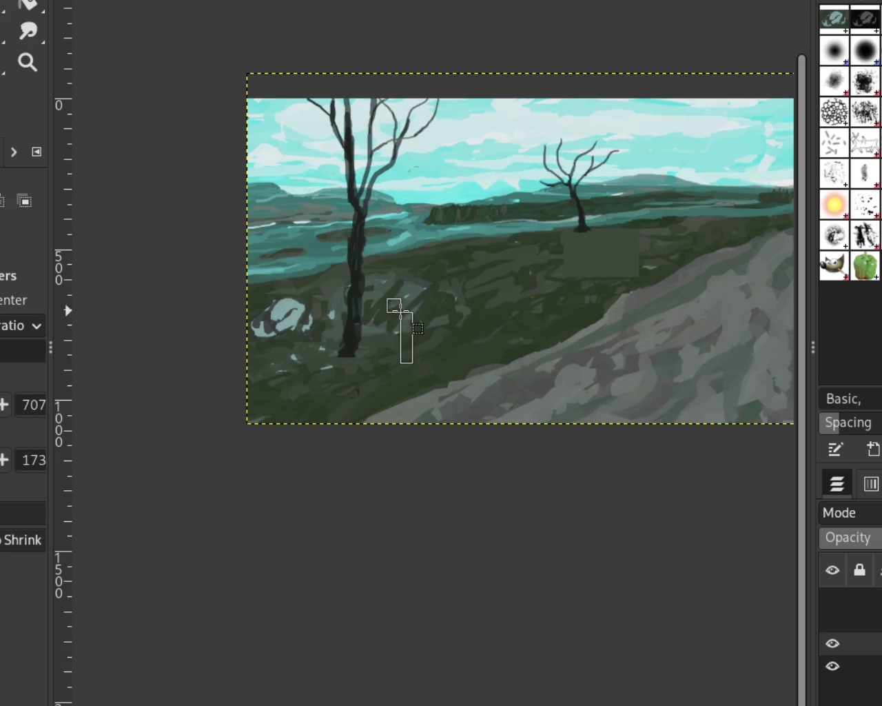
- Select the whole left tree and paste a copy of it
left_click_drag(400, 313, 388, 253)
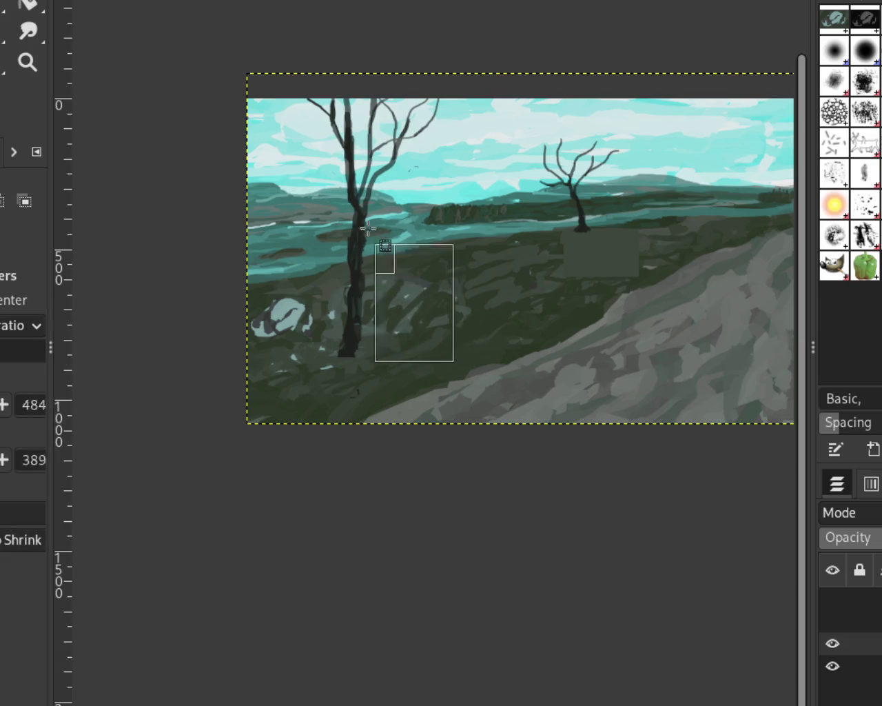
mouse_move(453, 357)
left_mouse_down()
mouse_move(313, 91)
mouse_move(305, 58)
left_mouse_up()
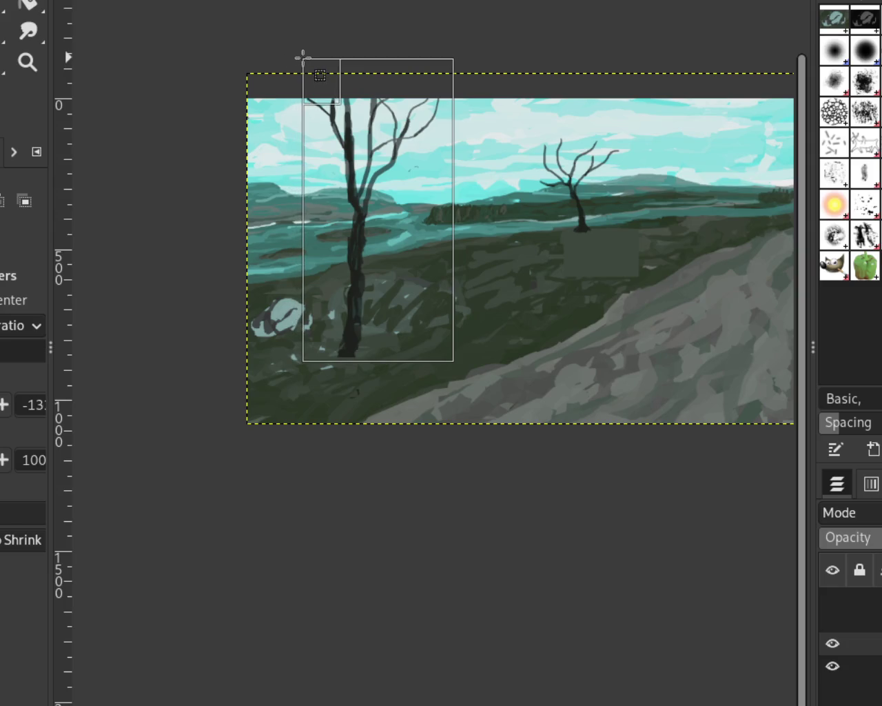
left_click_drag(305, 59, 298, 53)
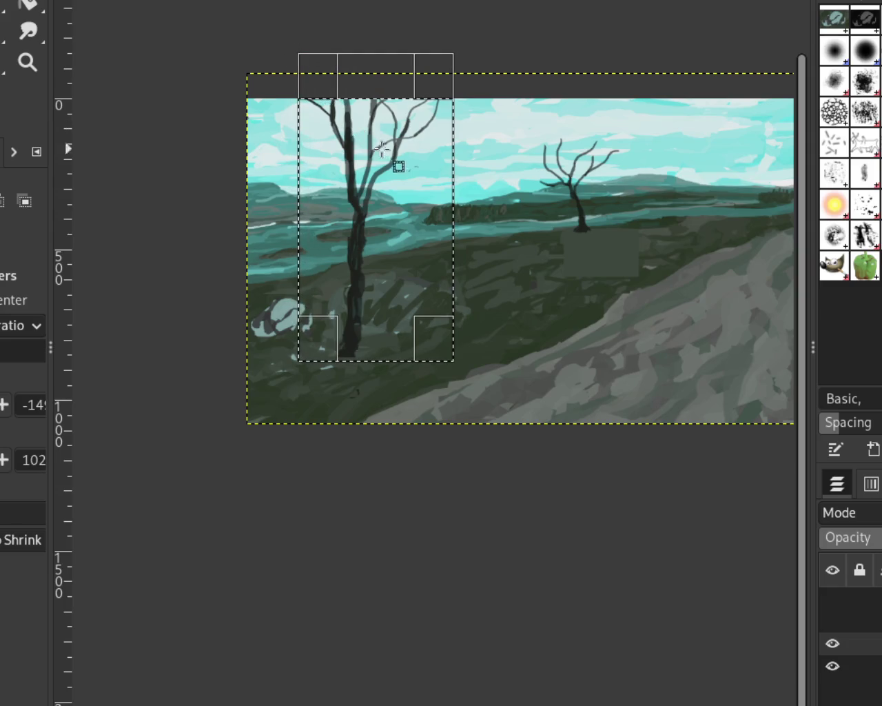
key("ctrl+c")
key("ctrl+v")
key("m")
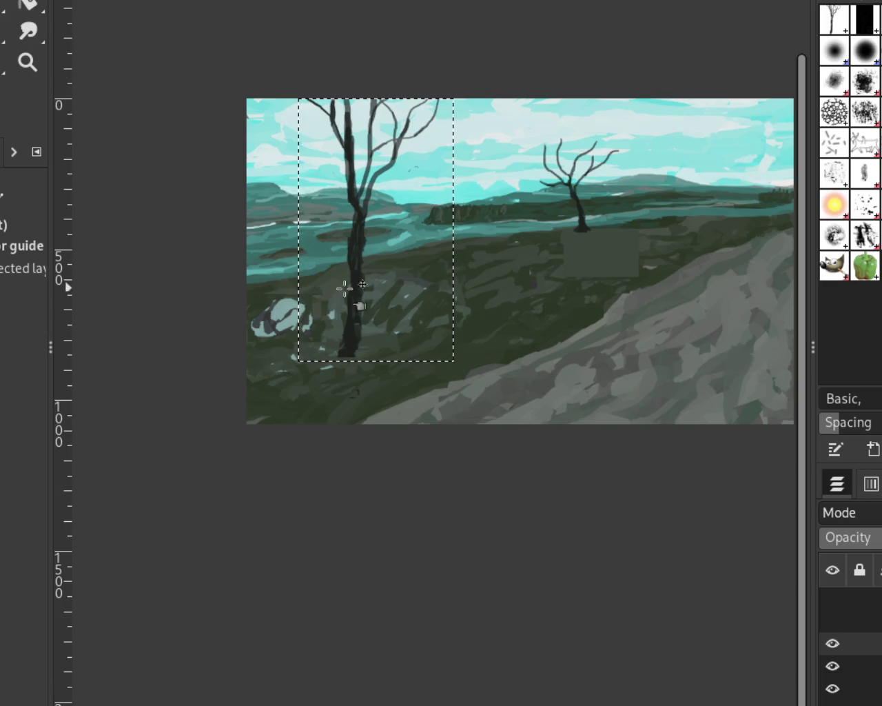
- Position the tree copy at the left edge, anchor it, and show the horse-and-riders layer
left_click_drag(363, 292, 310, 296)
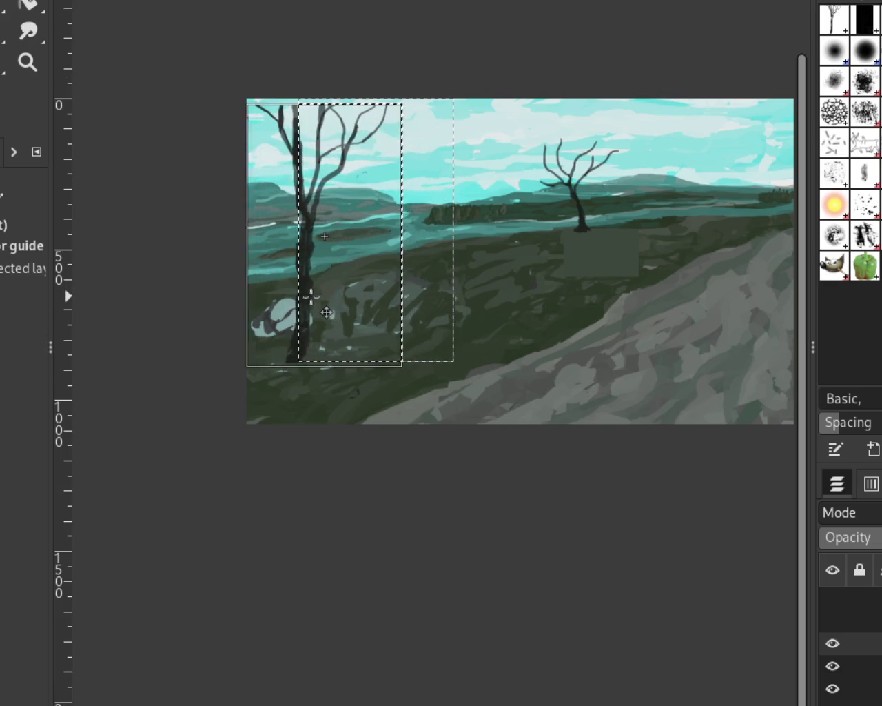
mouse_move(310, 297)
left_mouse_down()
mouse_move(285, 297)
mouse_move(295, 299)
left_mouse_up()
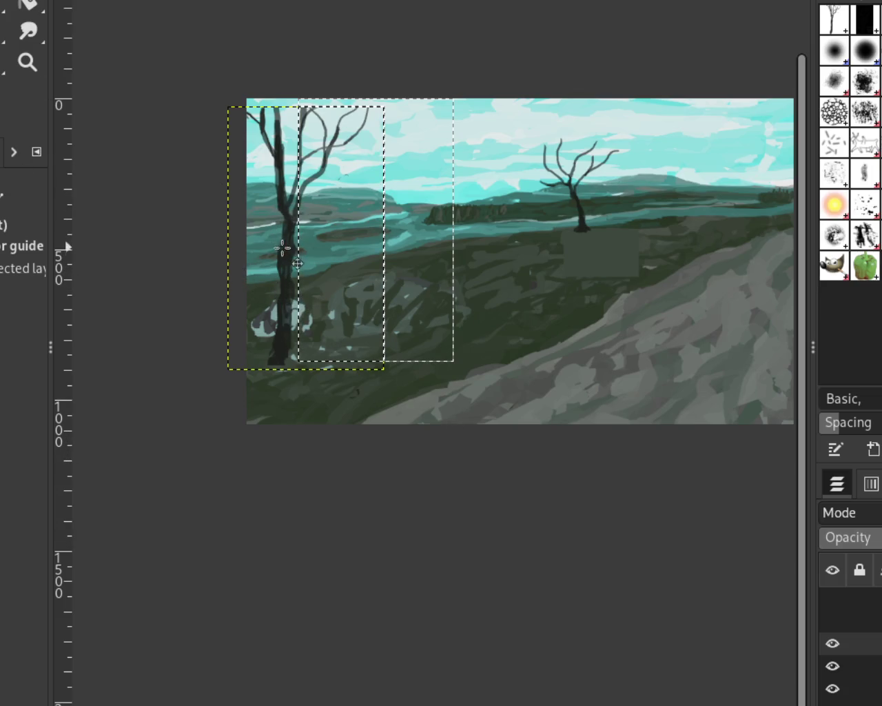
left_click_drag(288, 255, 297, 247)
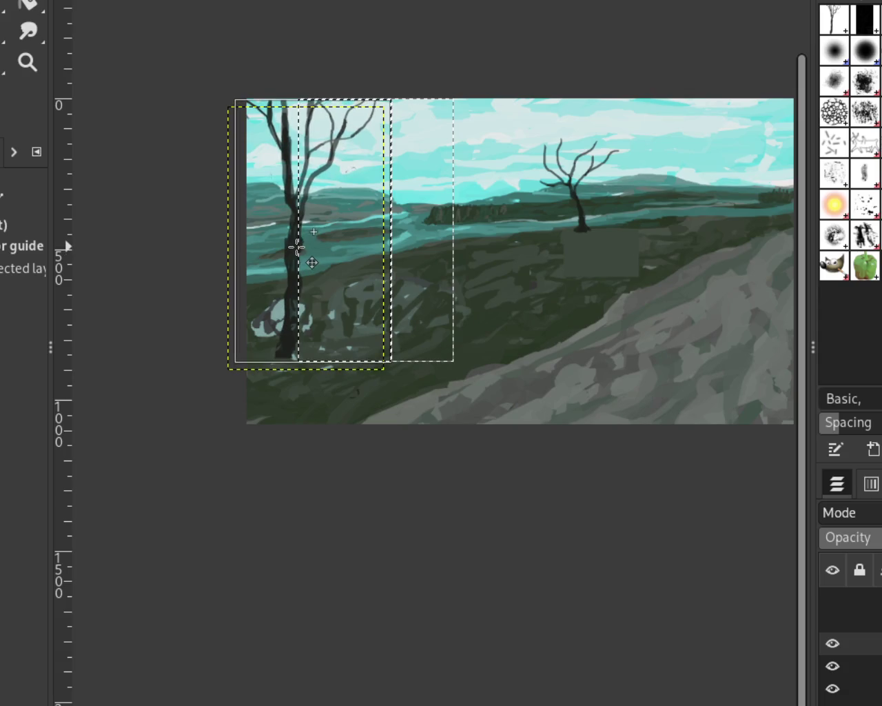
mouse_move(296, 247)
left_mouse_down()
mouse_move(316, 255)
mouse_move(310, 247)
left_mouse_up()
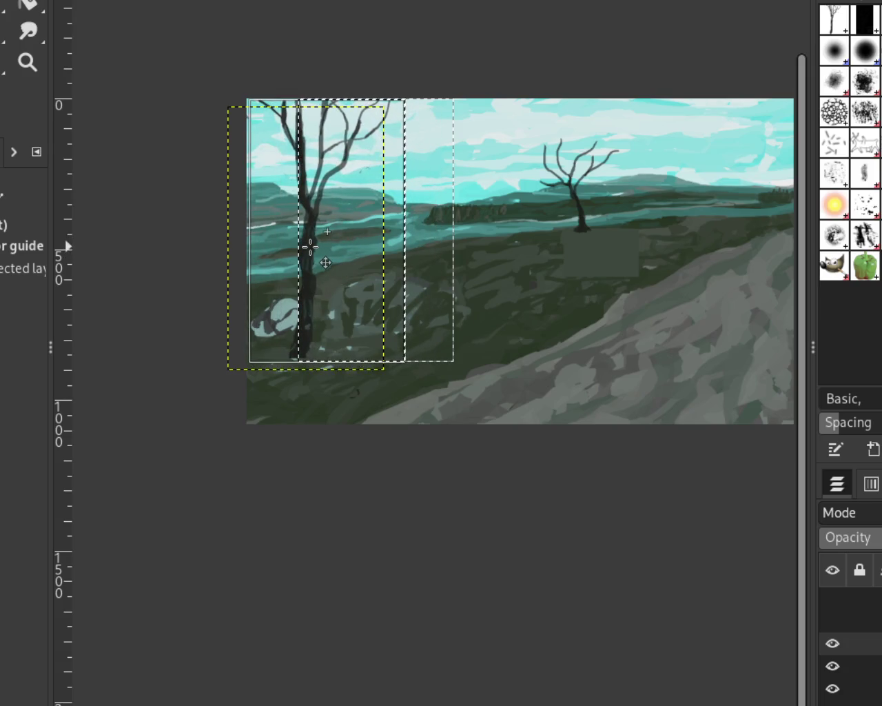
mouse_move(310, 247)
left_mouse_down()
mouse_move(302, 248)
mouse_move(317, 240)
left_mouse_up()
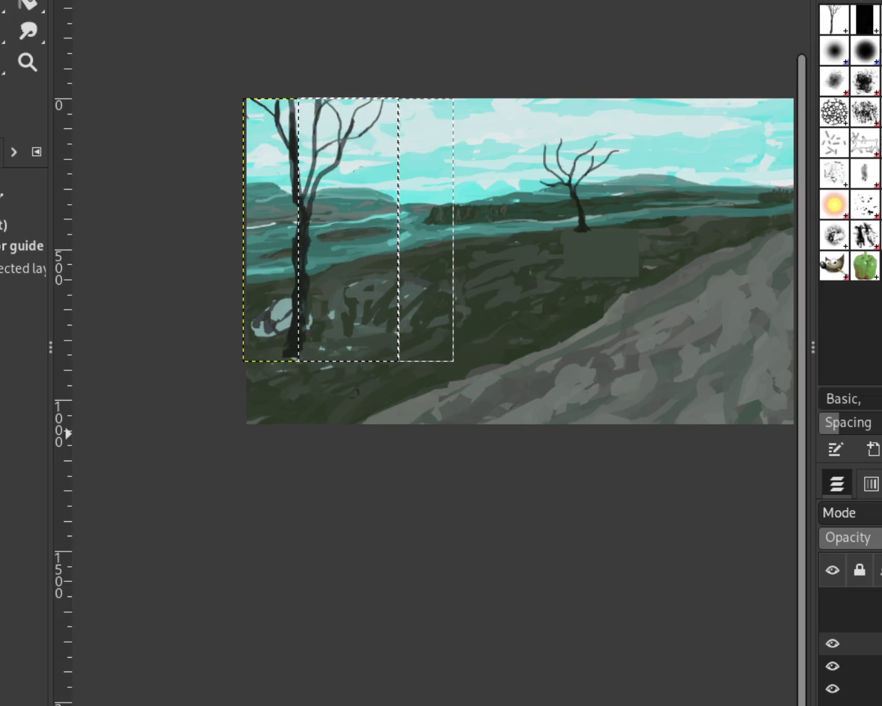
key("ctrl+h")
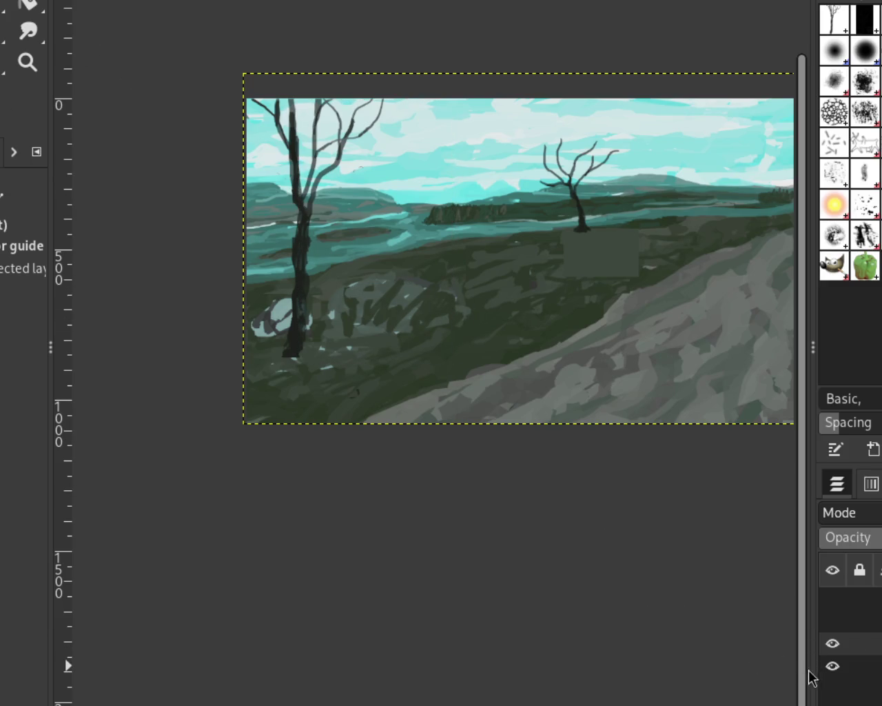
left_click(832, 620)
- Show the dog, cat and birds layer while hiding the riders, landscape and trees layers
left_click(832, 597)
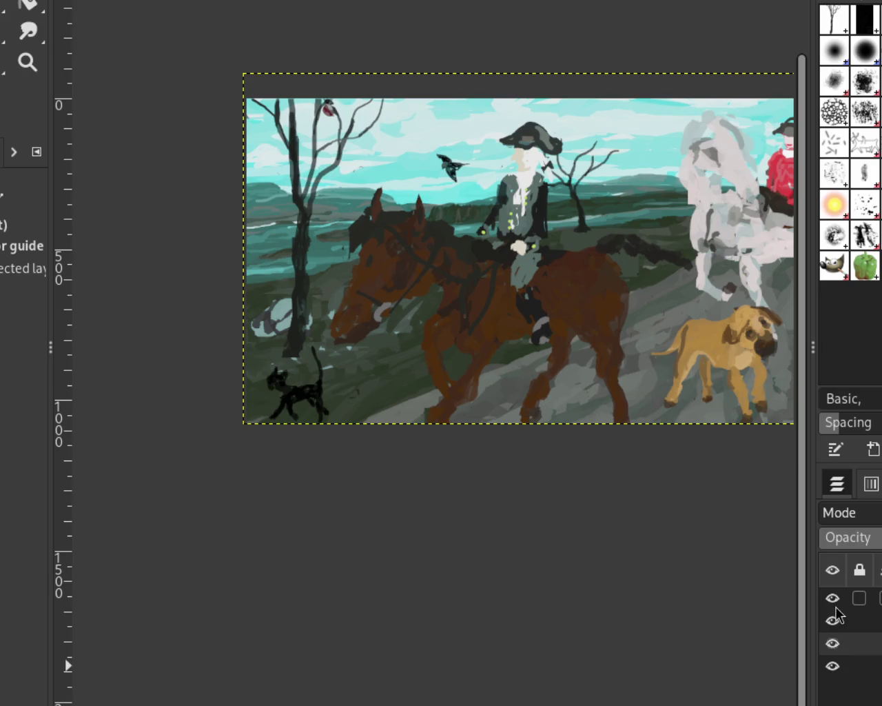
left_click(833, 606)
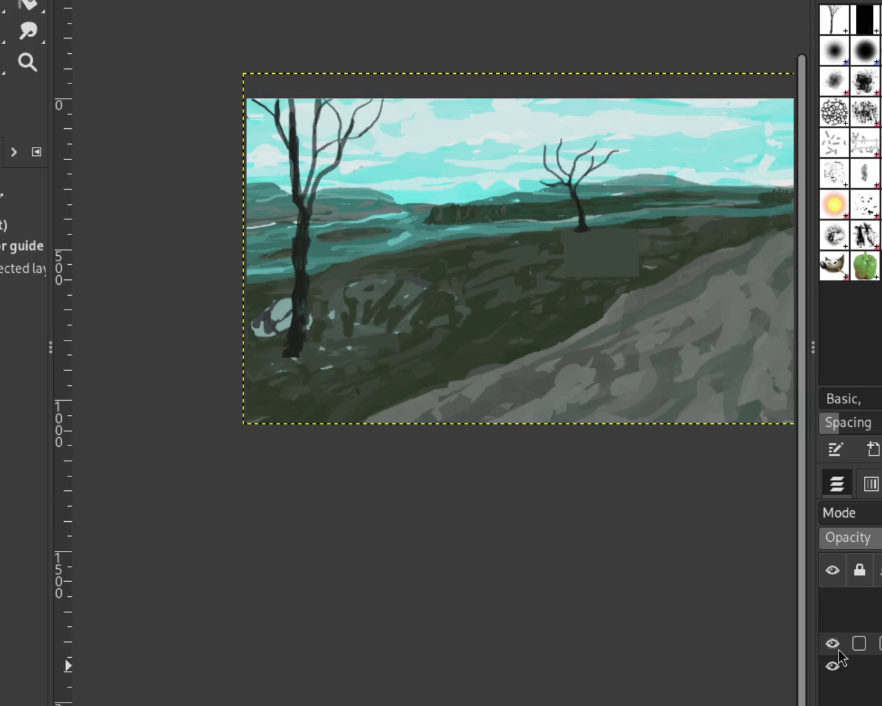
left_click(832, 666)
left_click(832, 644)
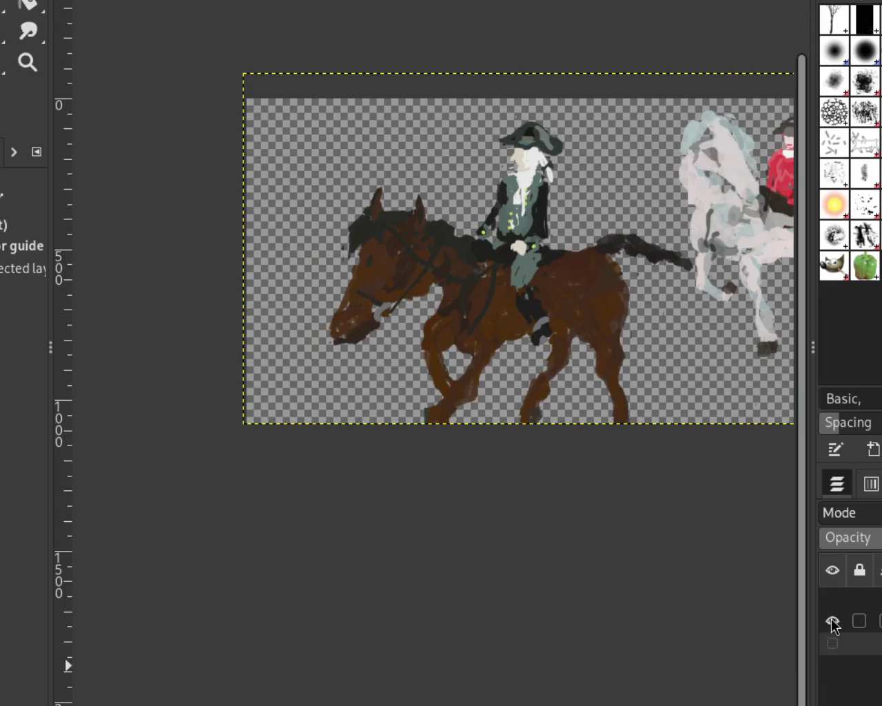
left_click(833, 621)
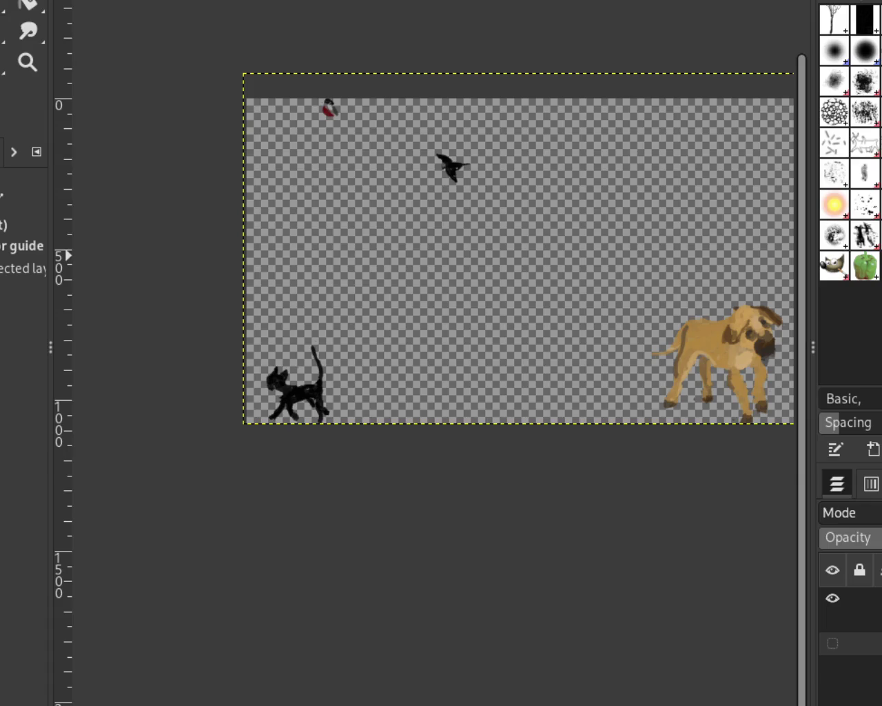
- Select the flying bird on its layer and paste a floating copy of it
key("r")
left_click_drag(505, 226, 408, 133)
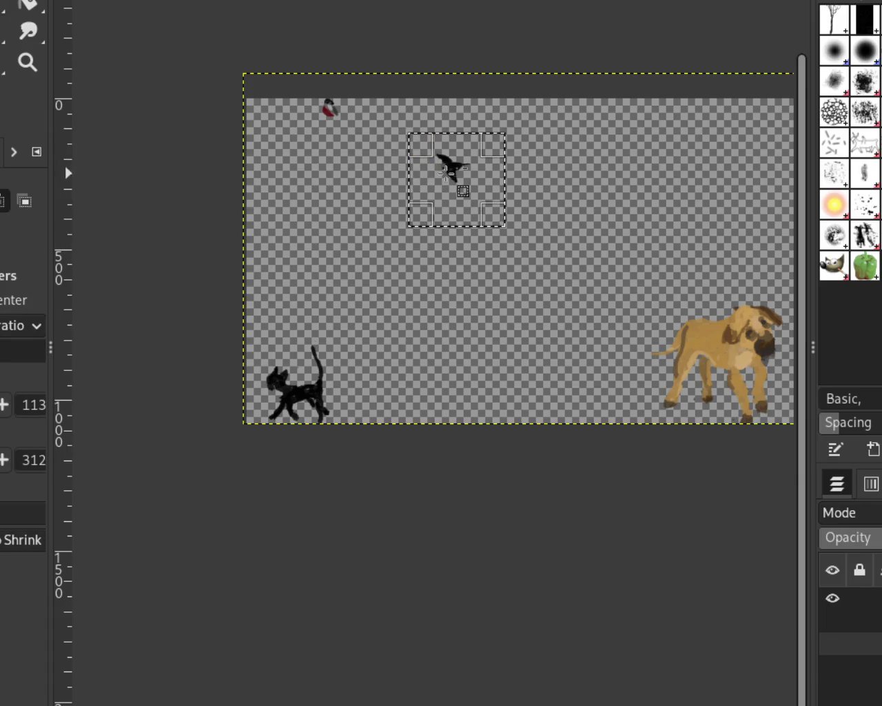
key("ctrl+c")
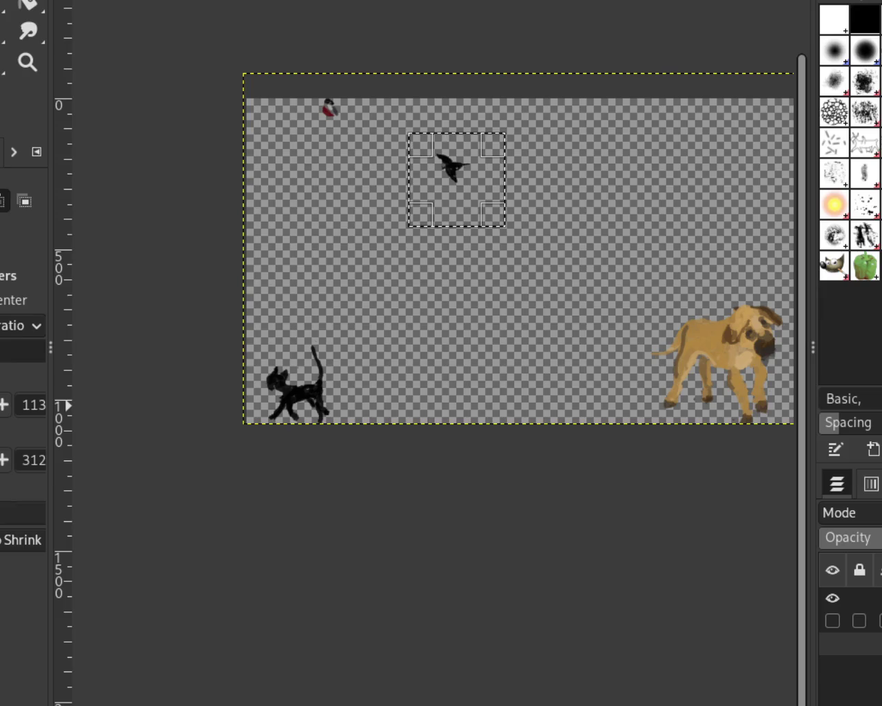
left_click(851, 598)
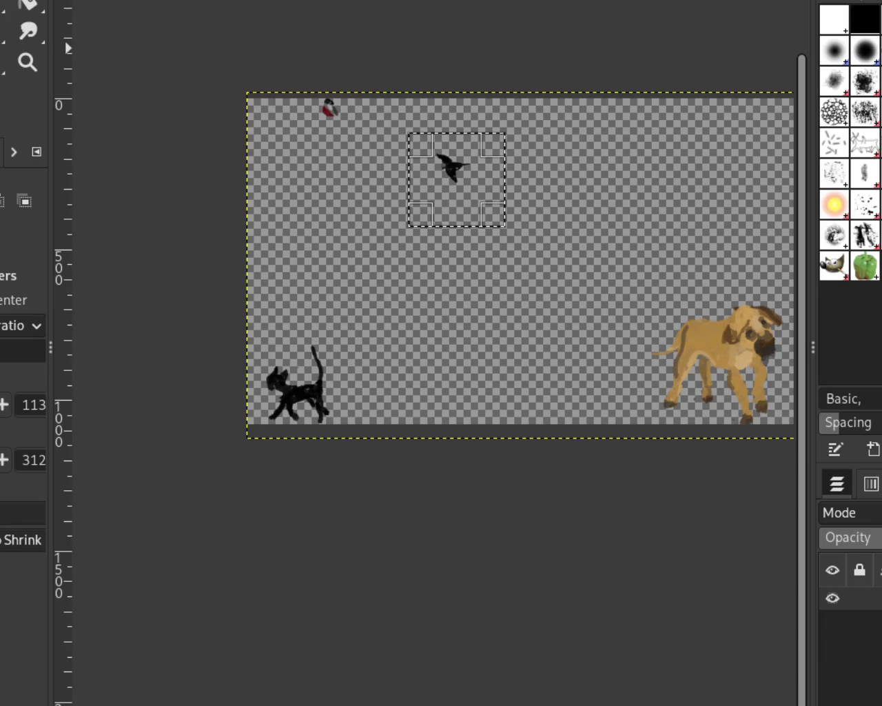
left_click_drag(480, 218, 411, 140)
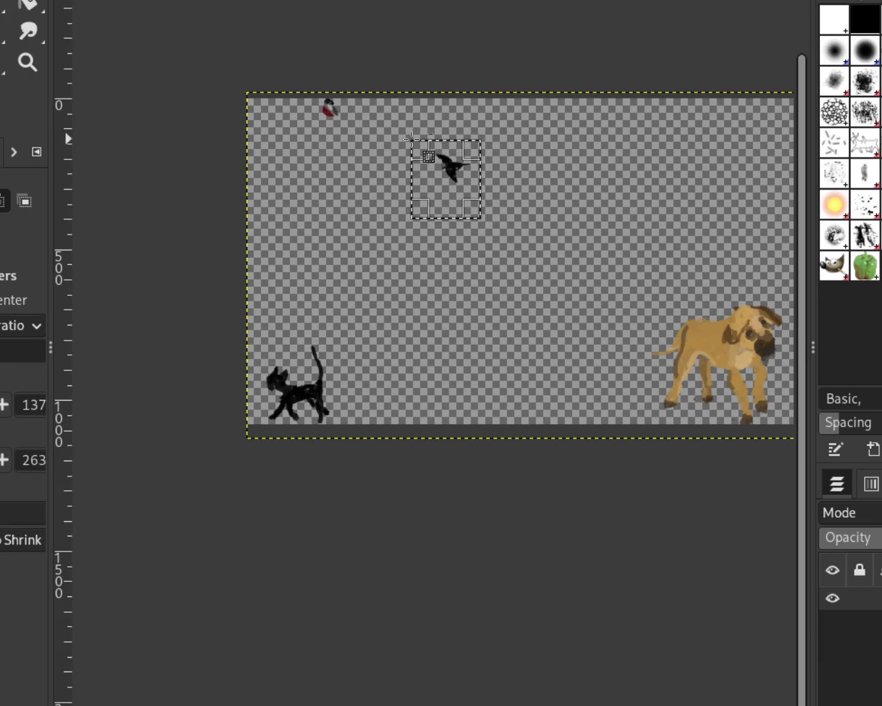
key("ctrl+c")
key("ctrl+v")
- Move the bird copy up and right, anchor it, and show the trees and landscape layers
key("m")
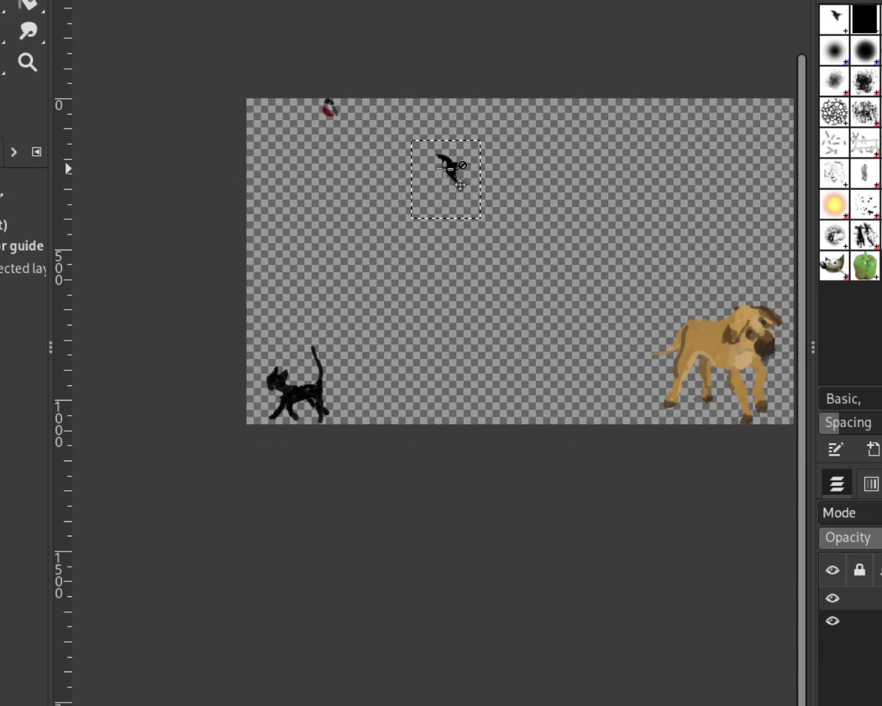
left_click_drag(451, 165, 582, 140)
key("ctrl+h")
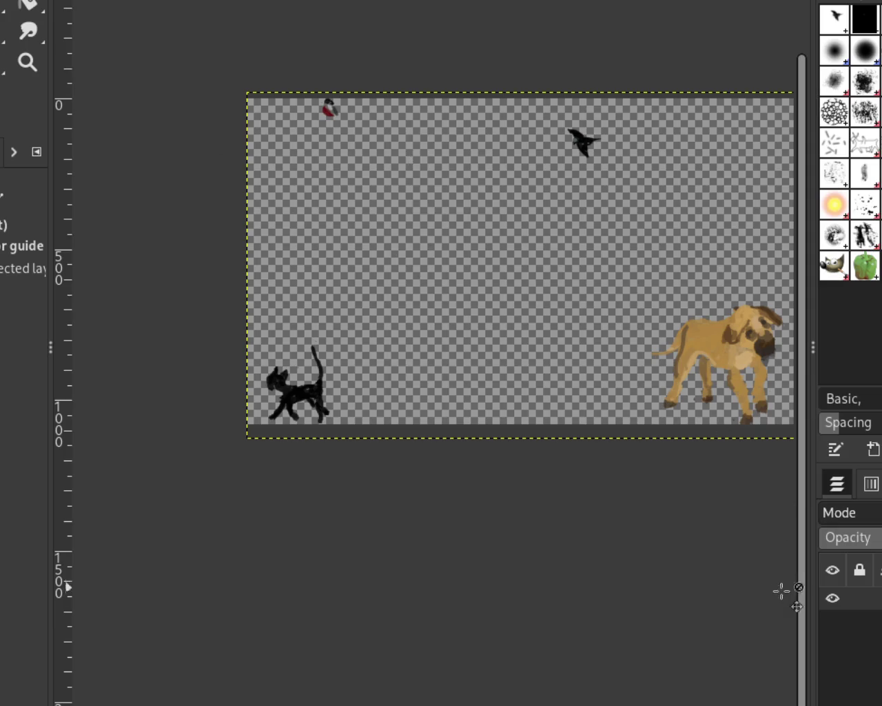
left_click(832, 643)
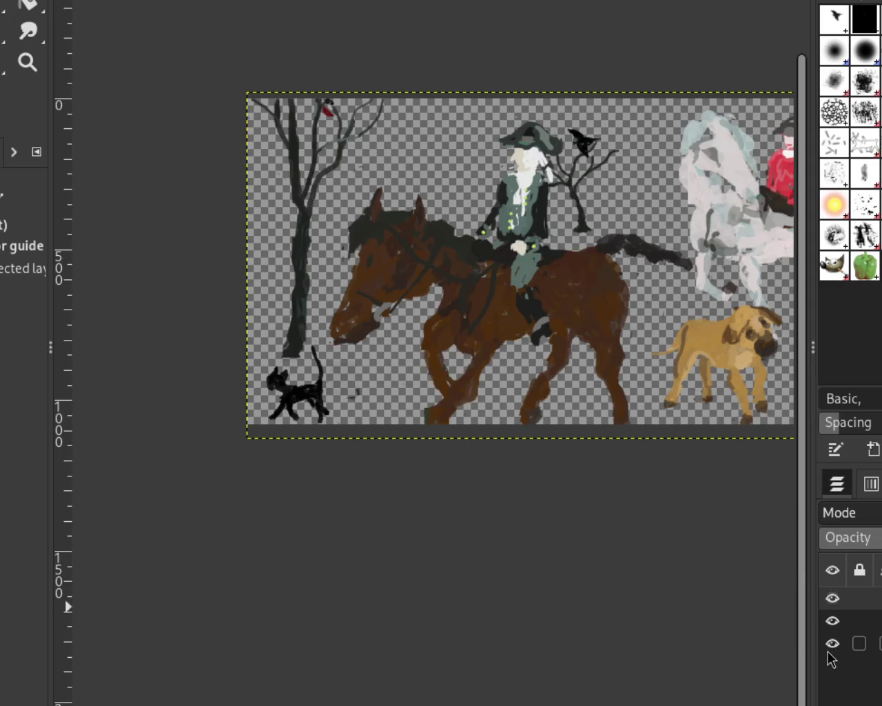
left_click(832, 665)
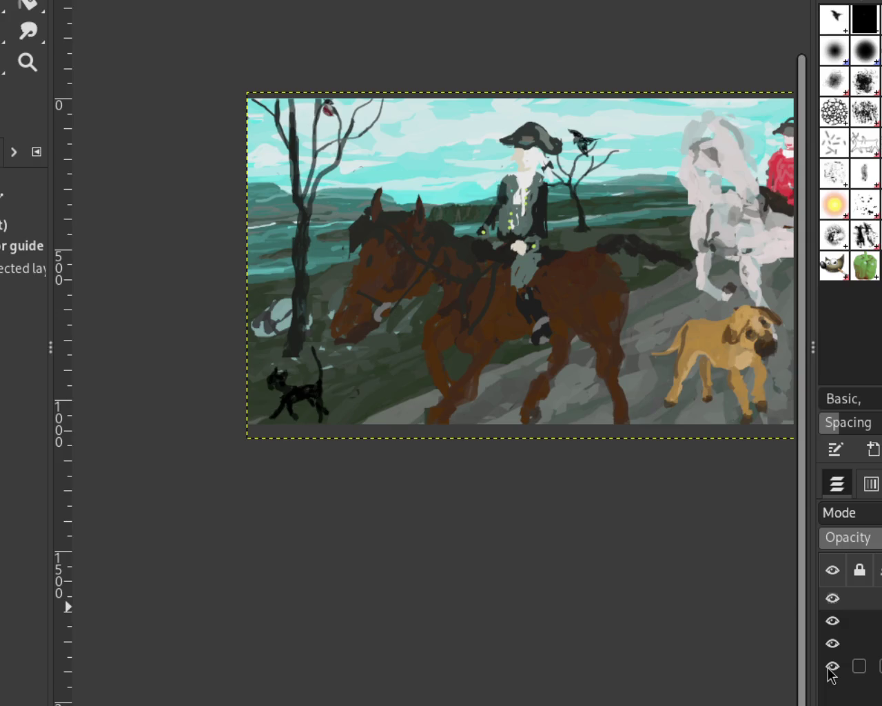
- Isolate the animals layer and box-select the flying bird
left_click(831, 653)
left_click(832, 620)
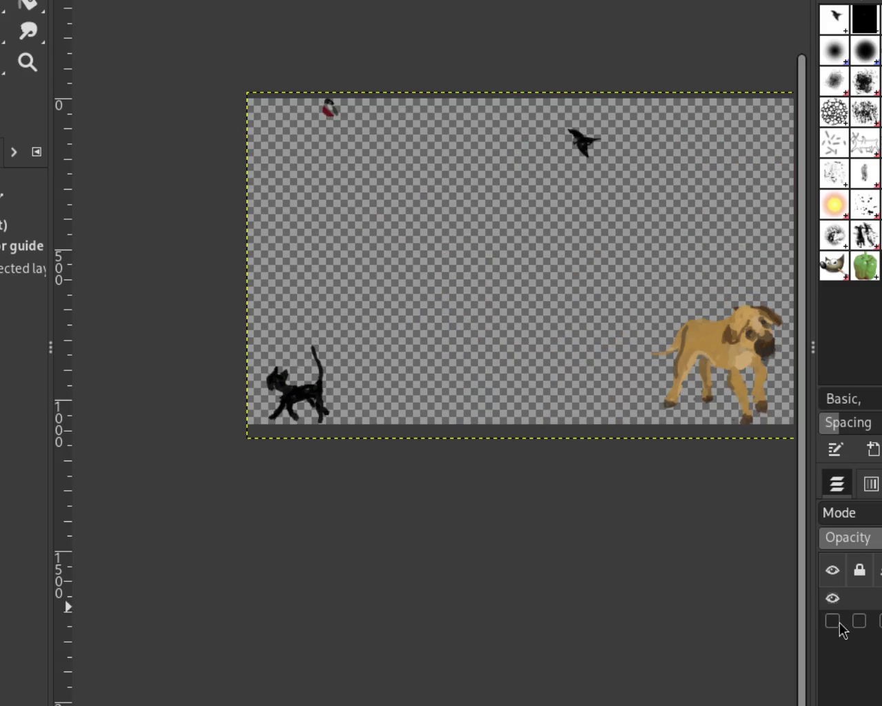
left_click(833, 598)
key("r")
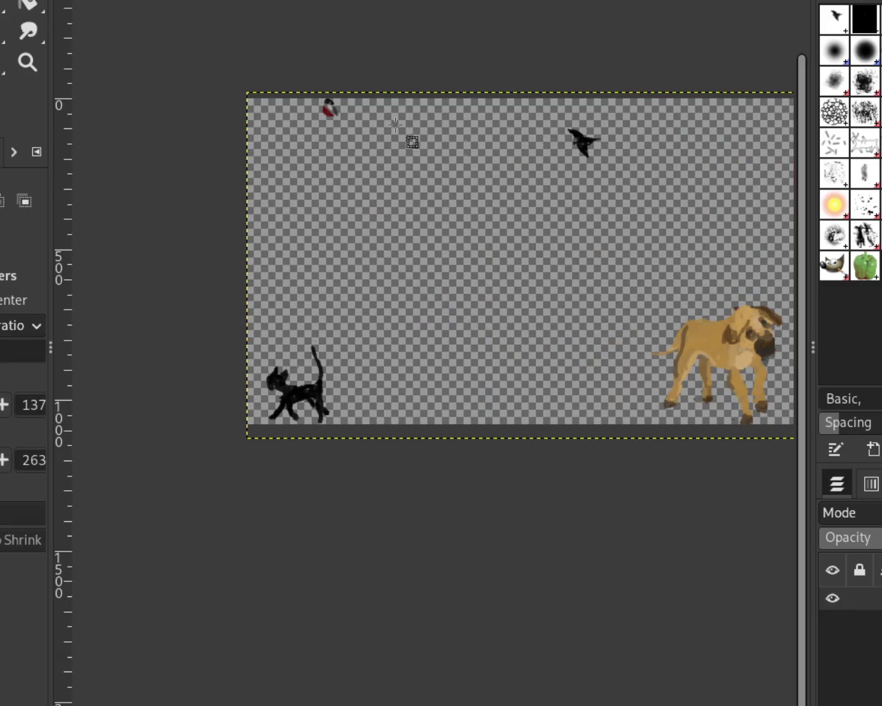
left_click_drag(645, 200, 545, 117)
- Cut the bird, move it further up-right near the sky's top, anchor it and show all layers
key("ctrl+x")
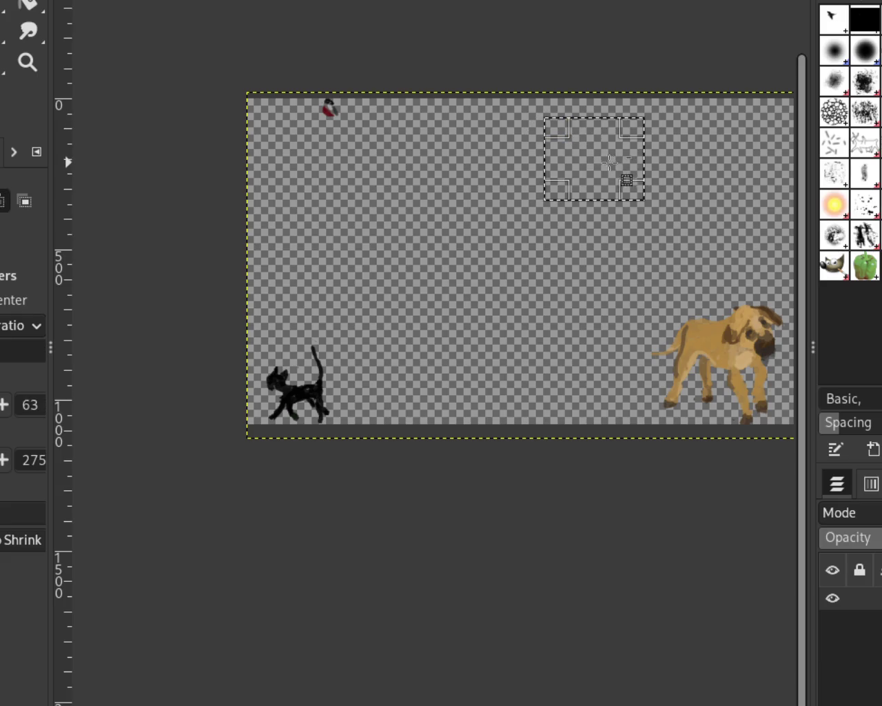
key("ctrl+v")
key("m")
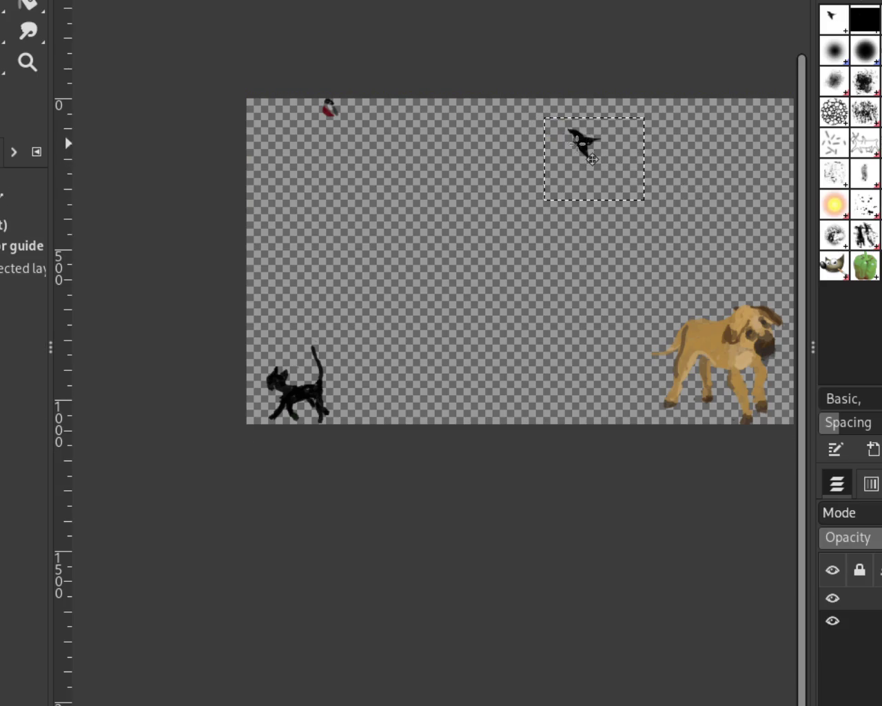
mouse_move(585, 160)
left_mouse_down()
mouse_move(628, 130)
mouse_move(649, 130)
left_mouse_up()
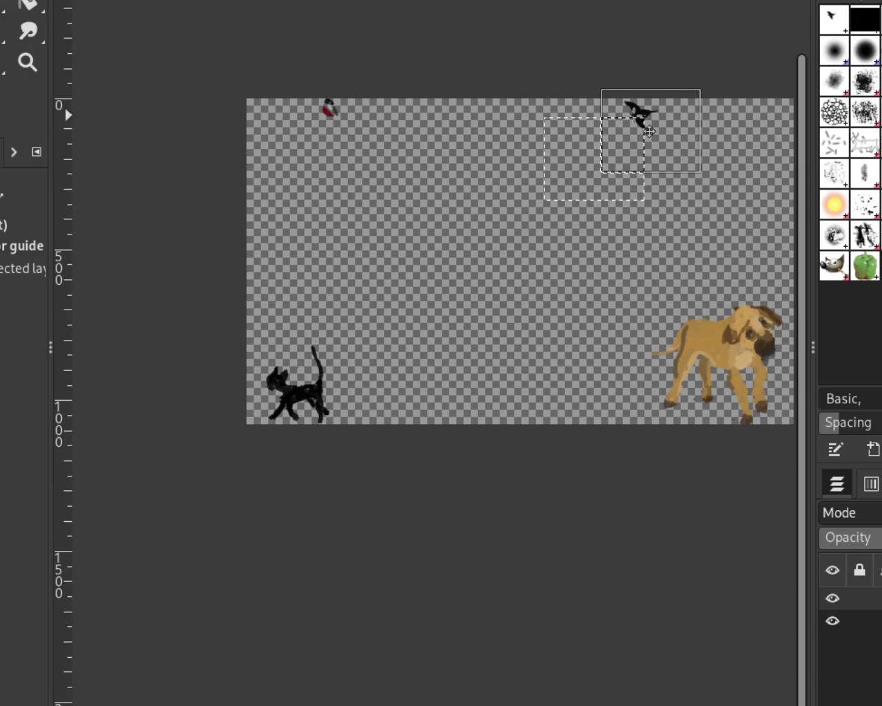
left_click(860, 669)
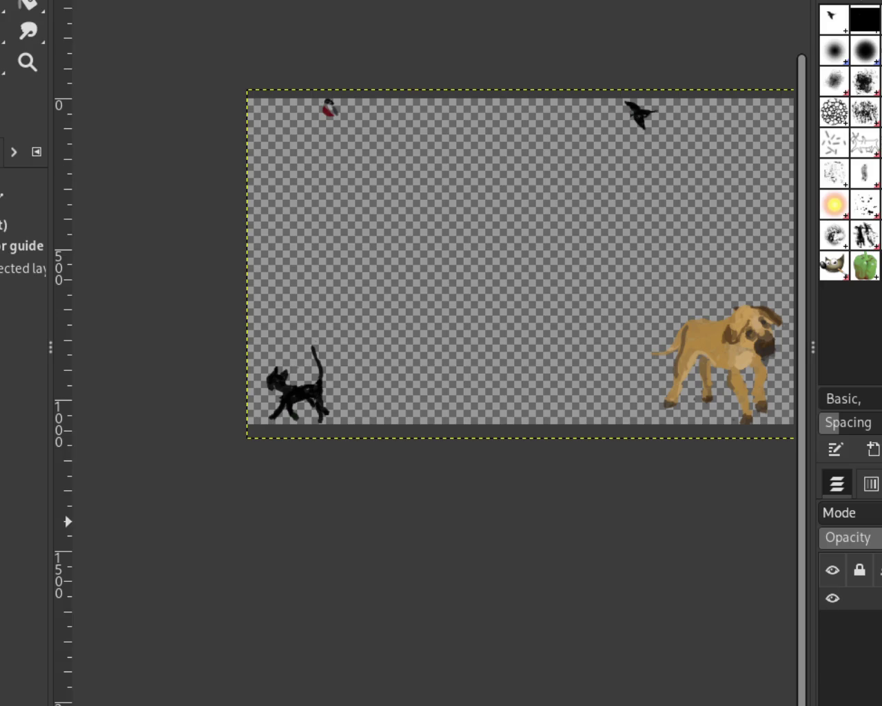
left_click(833, 644)
left_click(833, 665)
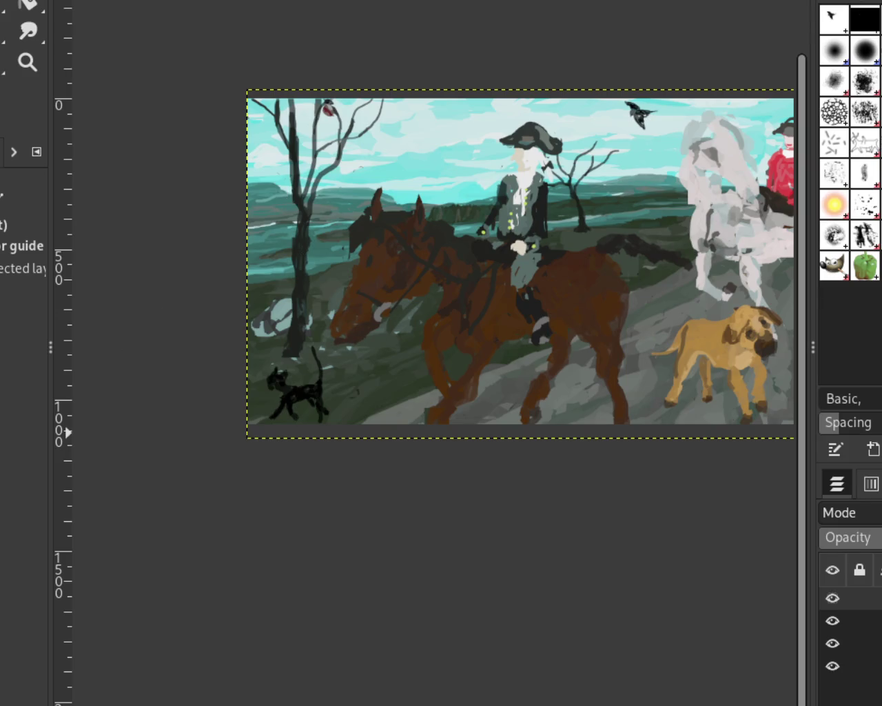
left_click(27, 63)
left_click(296, 268, "ctrl")
left_click(384, 242)
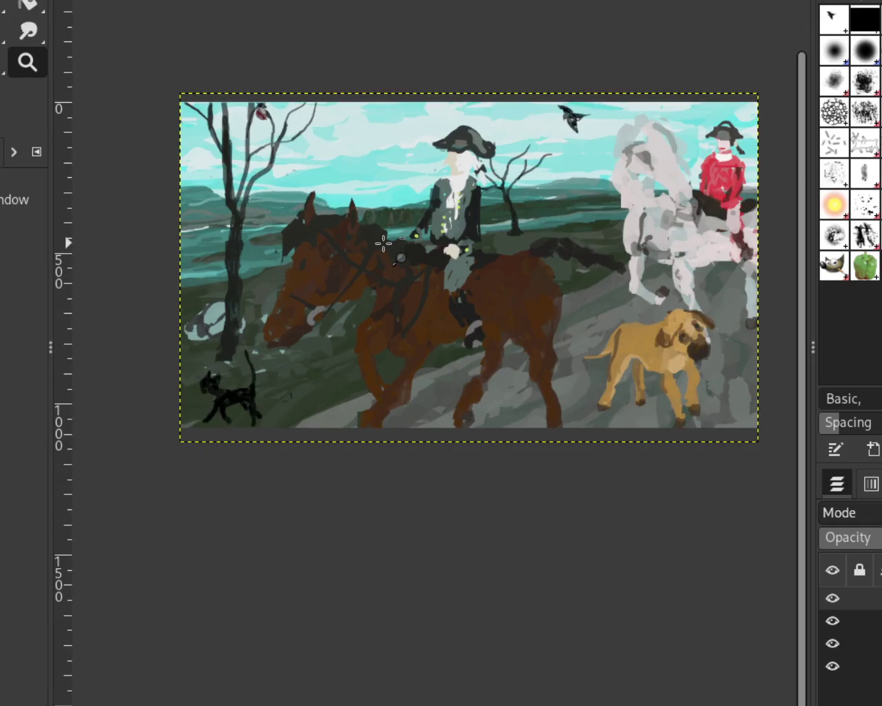
left_click(358, 240)
left_click(544, 205, "ctrl")
left_click(458, 344)
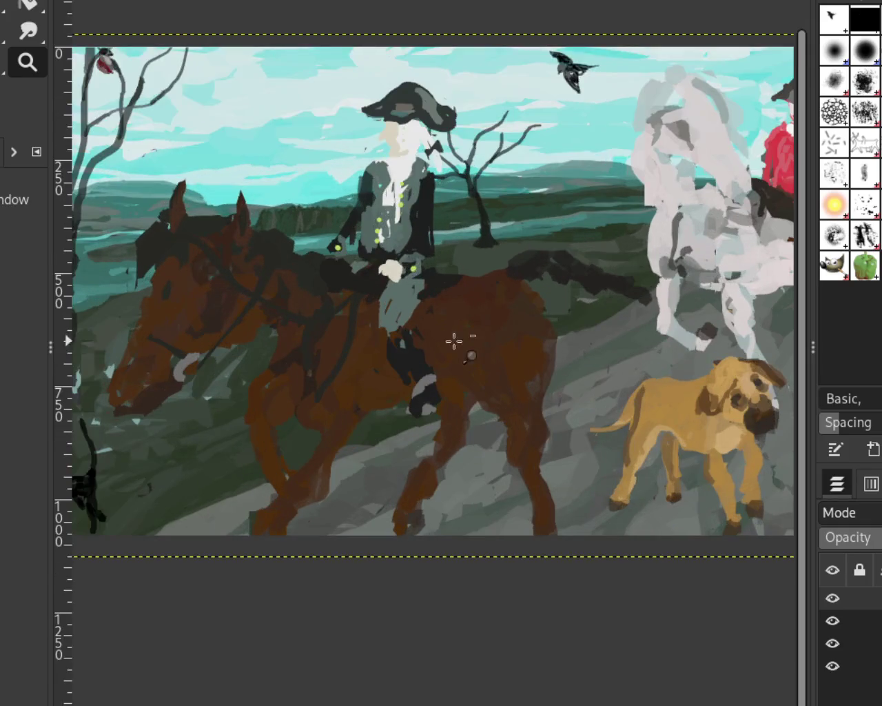
left_click(461, 339)
left_click(456, 335)
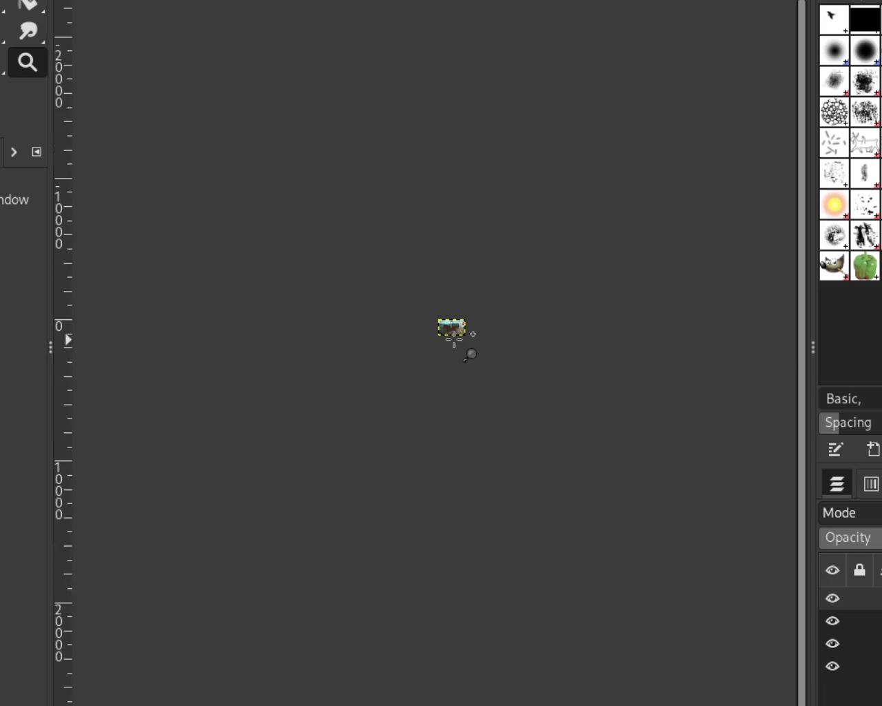
left_click(453, 339)
left_click(453, 339)
left_click(427, 253)
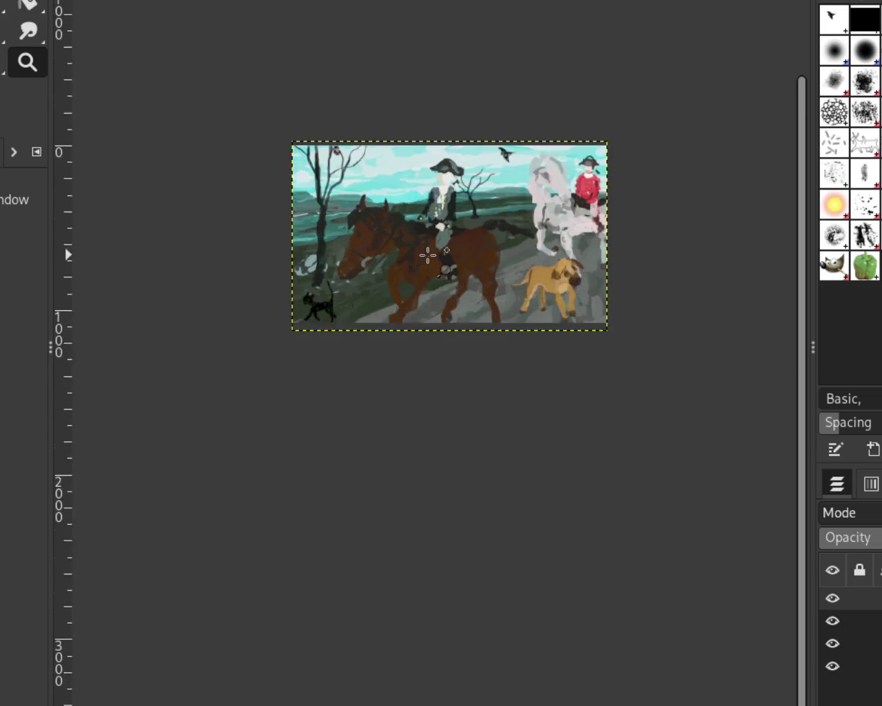
left_click(427, 255, "ctrl")
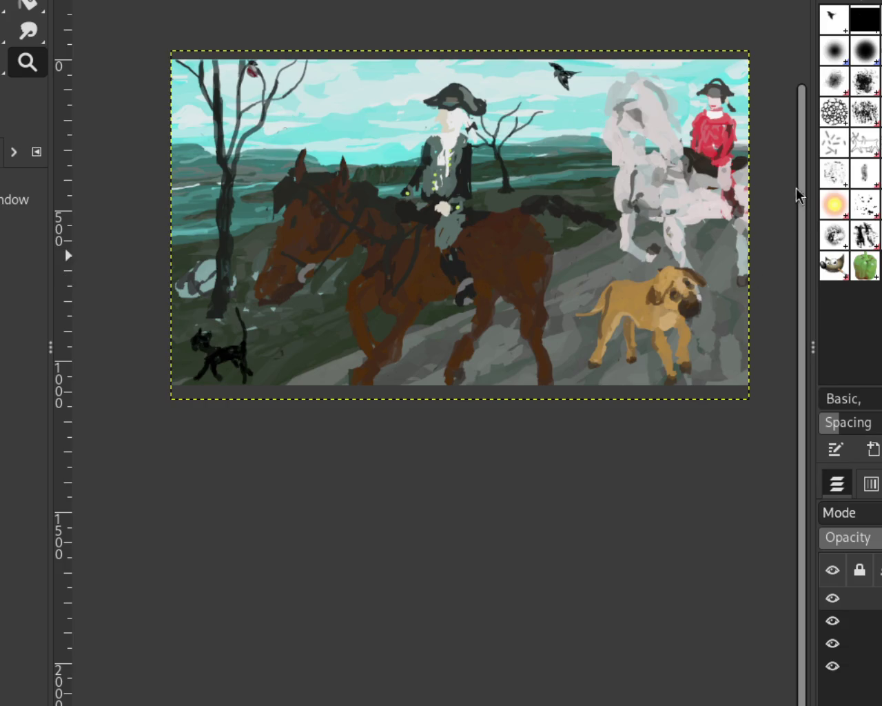
left_click(562, 388, "ctrl")
left_click(478, 204)
left_click(478, 204)
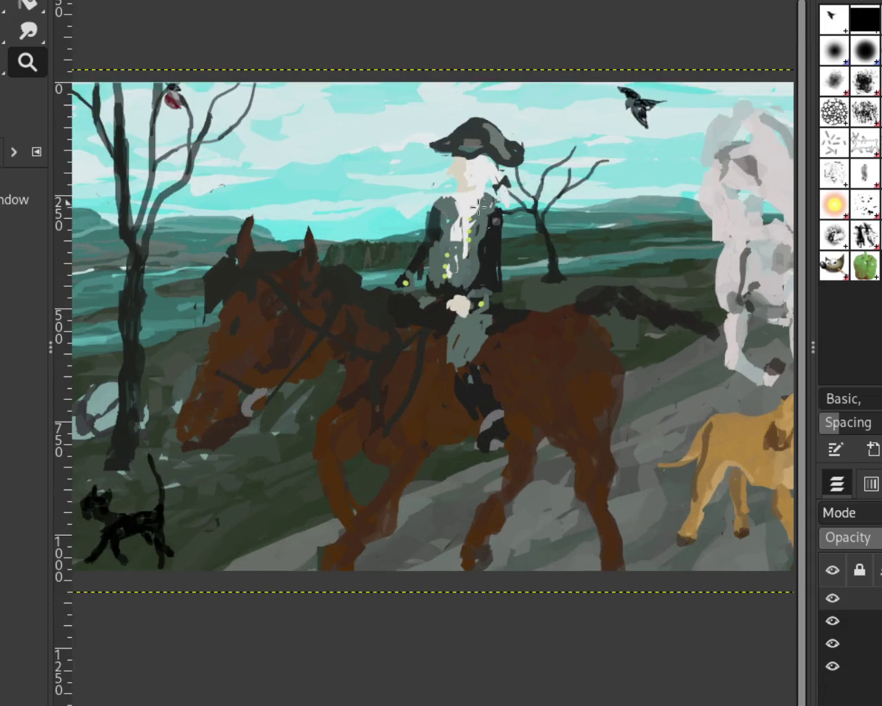
left_click(457, 228)
left_click(527, 319)
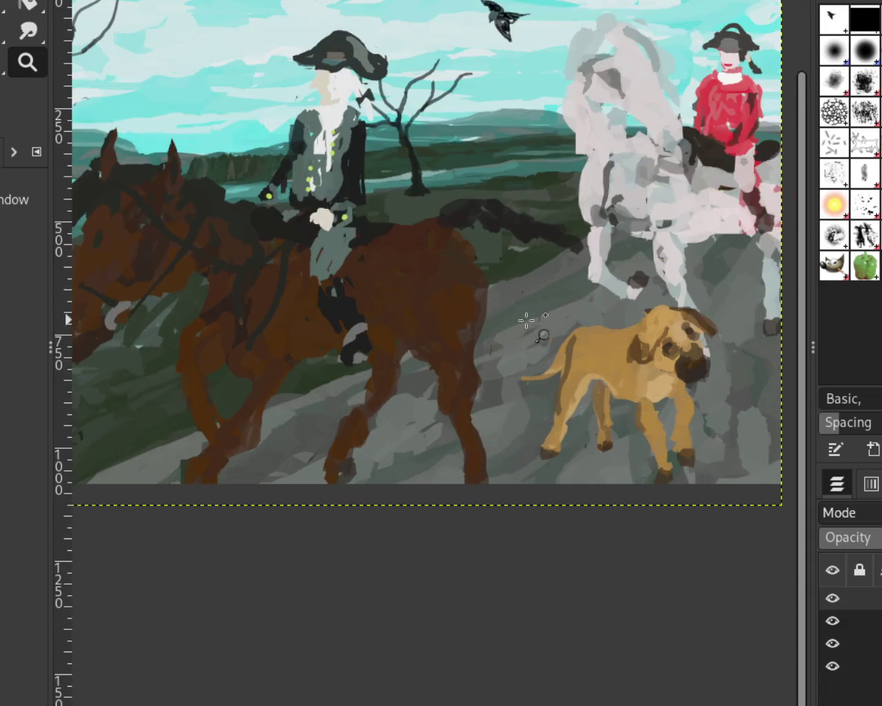
left_click(530, 303, "ctrl")
left_click(539, 252)
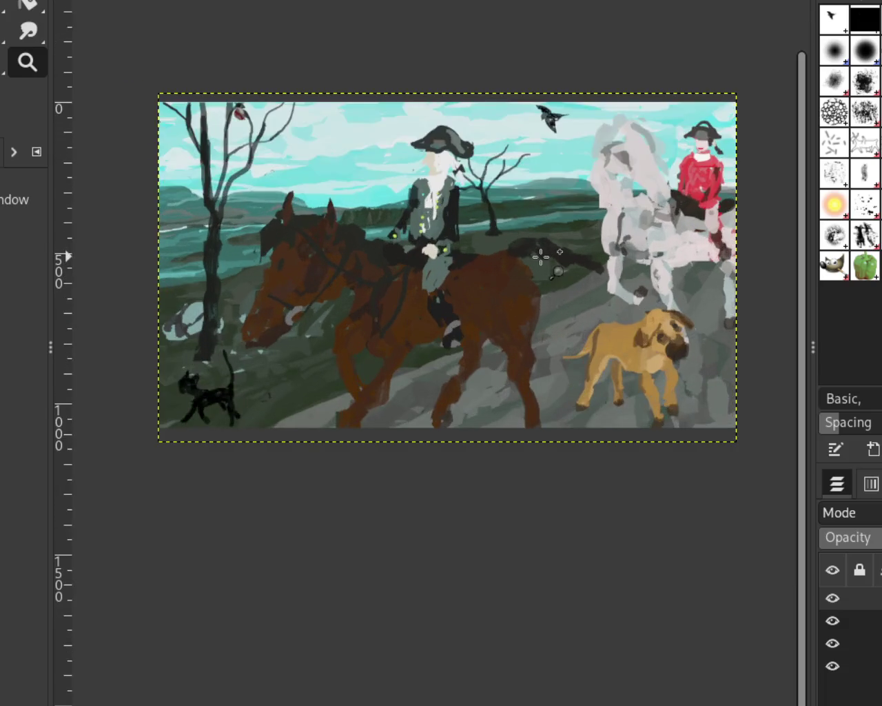
left_click(541, 257, "ctrl")
left_click(541, 257)
left_click(541, 257, "ctrl")
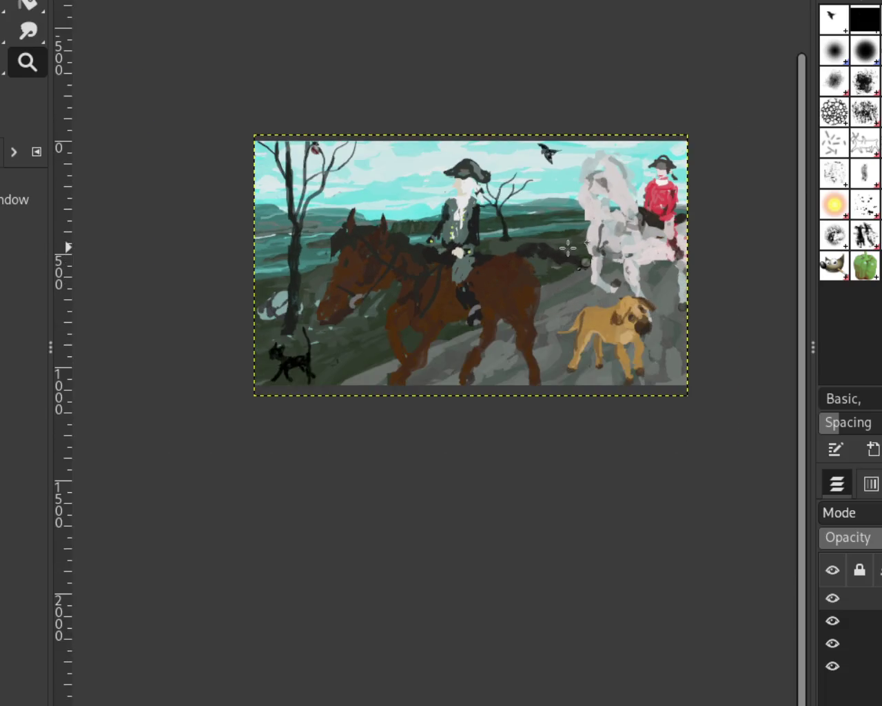
left_click(541, 257, "ctrl")
left_click(588, 239)
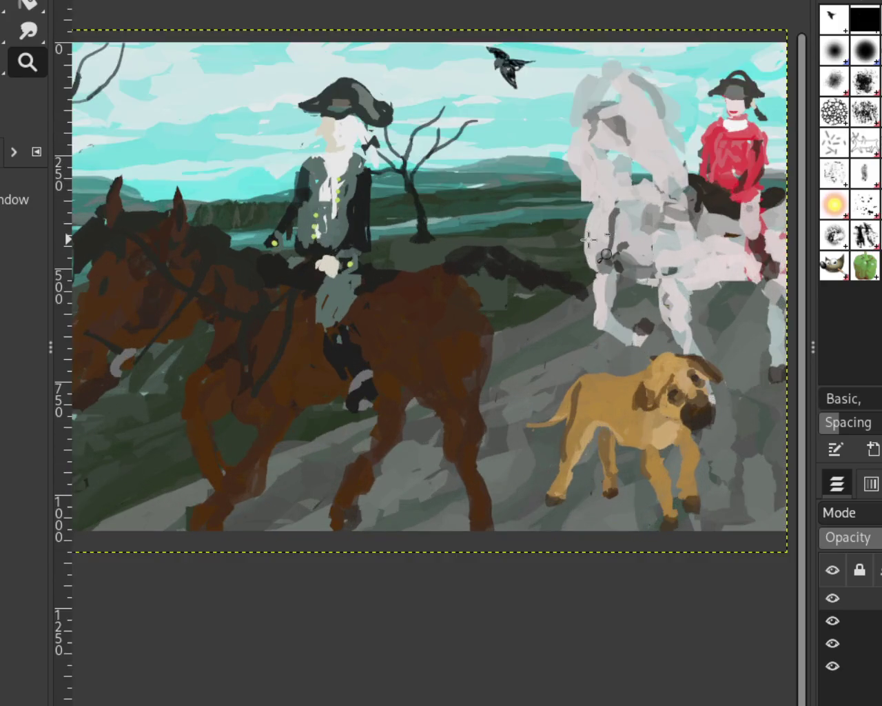
left_click(587, 240, "ctrl")
left_click(583, 242, "ctrl")
left_click(522, 261)
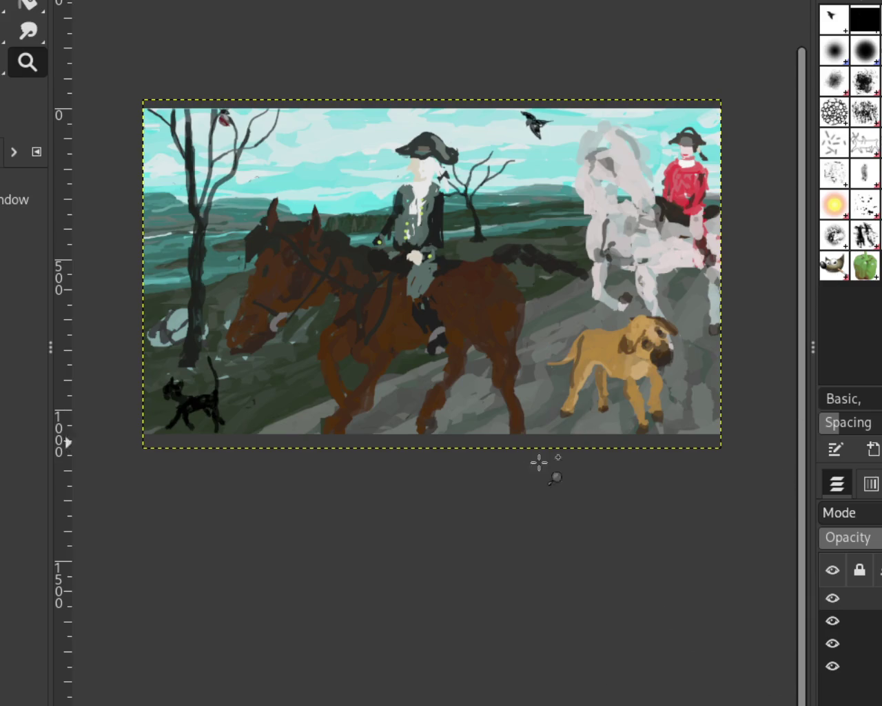
- Scroll-zoom in and out over the moorland painting
scroll(337, 234, "down", 1)
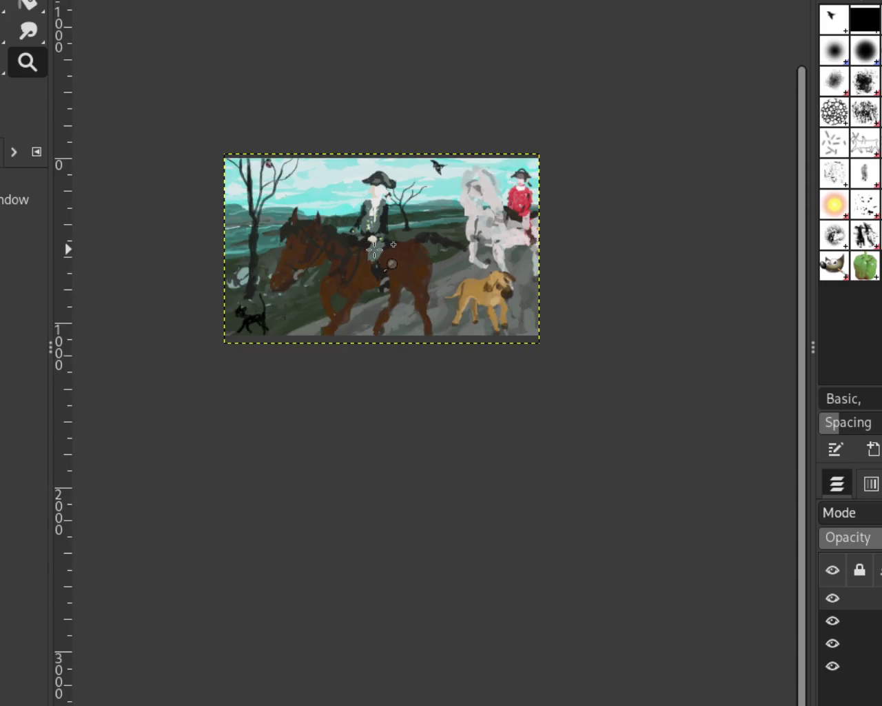
scroll(471, 360, "up", 3)
scroll(471, 360, "down", 1)
scroll(490, 330, "down", 2)
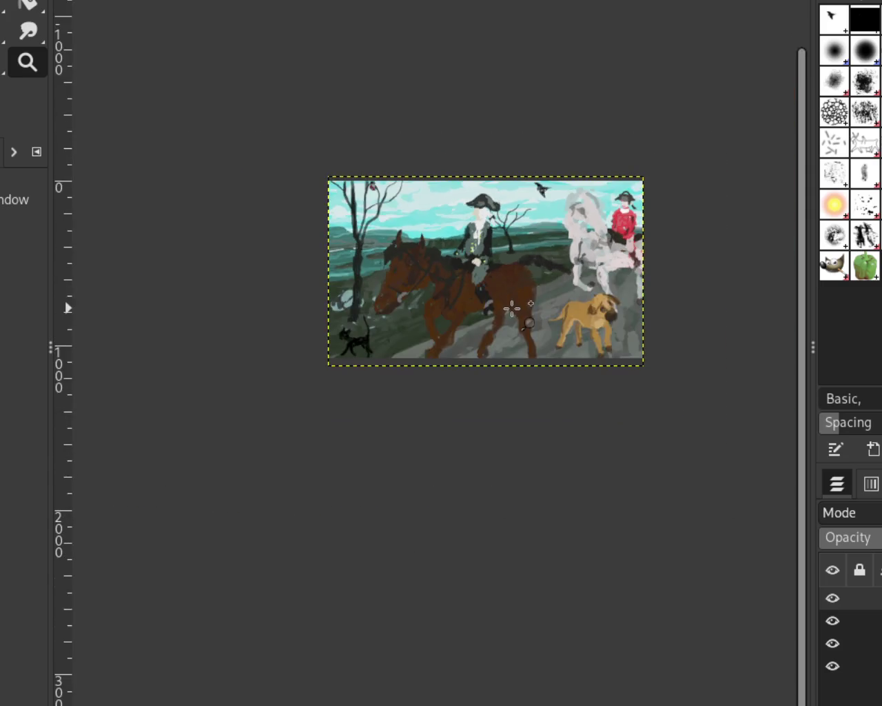
scroll(512, 308, "up", 2)
scroll(512, 308, "down", 1)
scroll(565, 244, "up", 1)
scroll(565, 244, "down", 1)
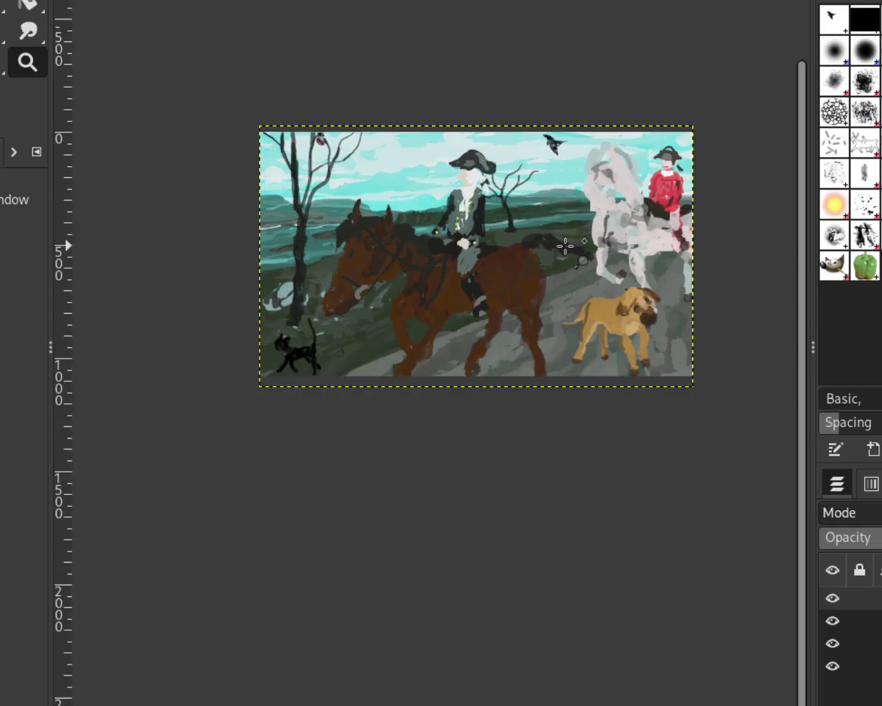
scroll(565, 245, "up", 1)
scroll(565, 245, "down", 1)
scroll(565, 245, "up", 2)
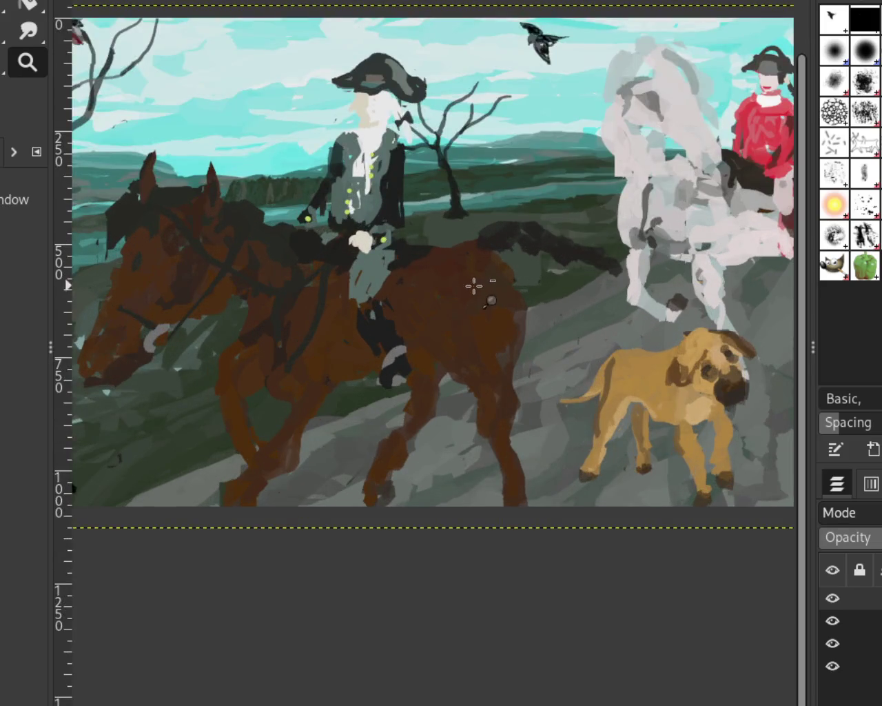
scroll(475, 286, "down", 1)
scroll(564, 224, "down", 1)
scroll(551, 229, "up", 1)
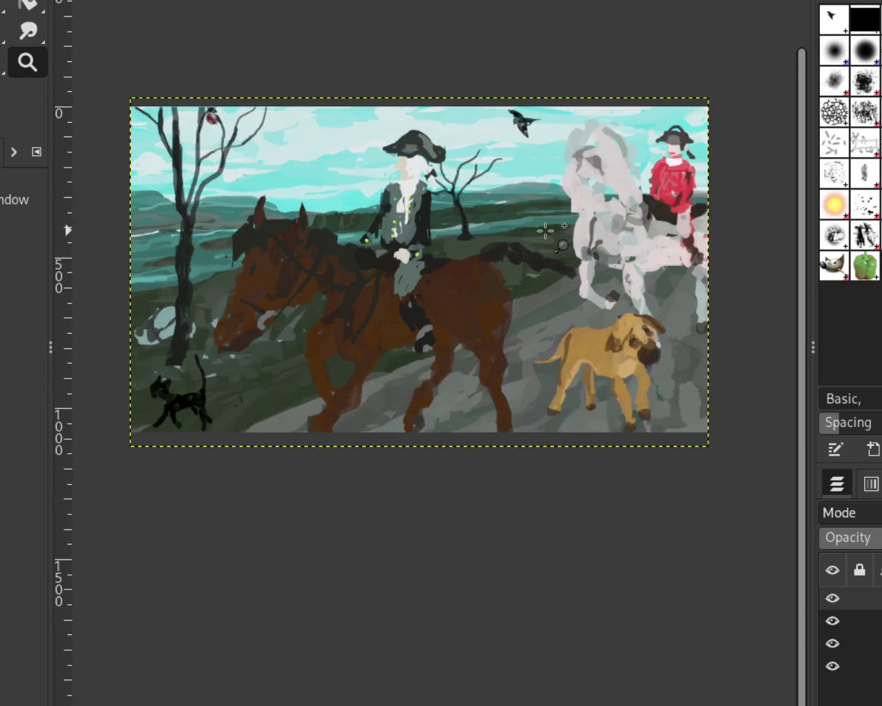
scroll(537, 232, "up", 1)
scroll(532, 232, "down", 1)
scroll(545, 221, "up", 1)
scroll(545, 221, "down", 1)
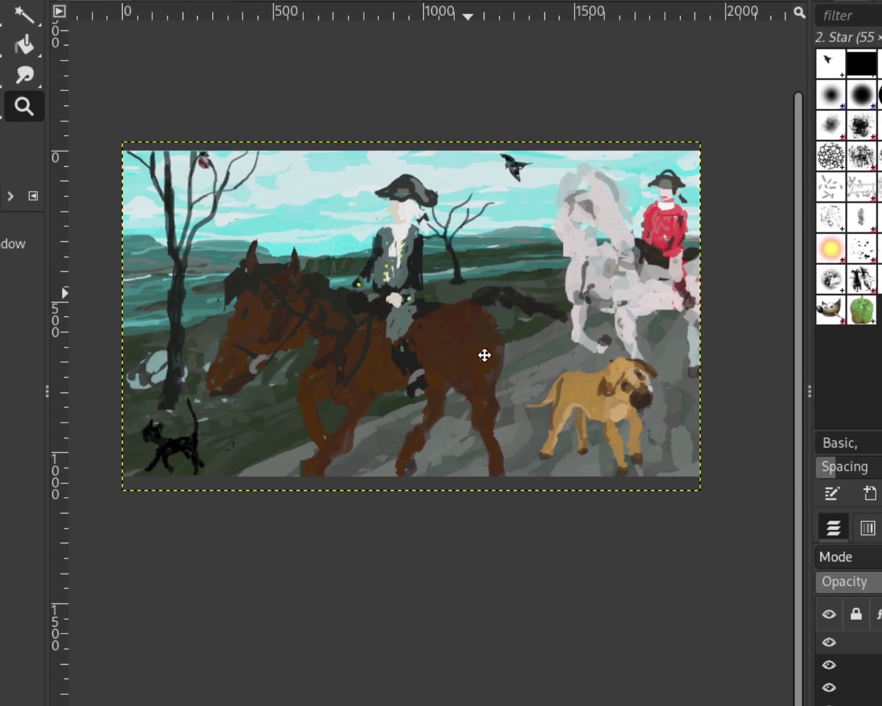
scroll(352, 310, "down", 1)
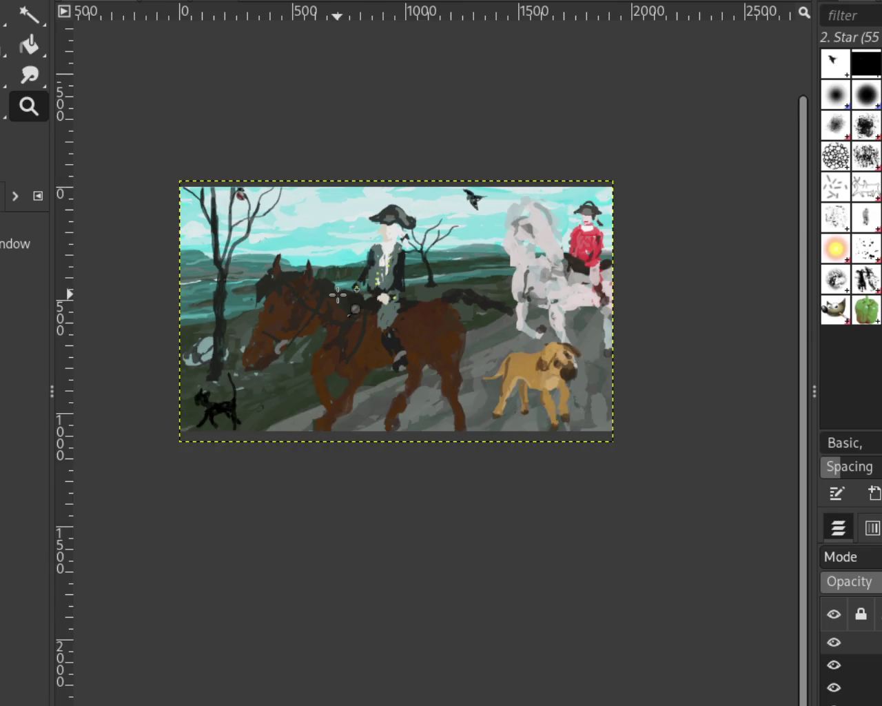
scroll(315, 323, "up", 2)
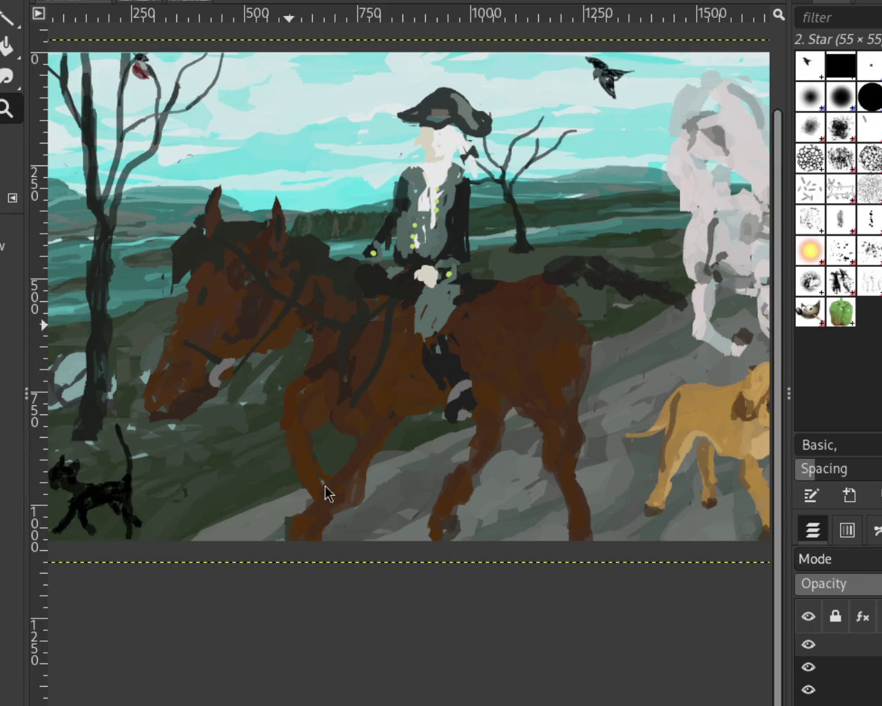
- Zoom around the riders and horses, then view the upper-left tree and bird at 100%
left_click(407, 319, "ctrl")
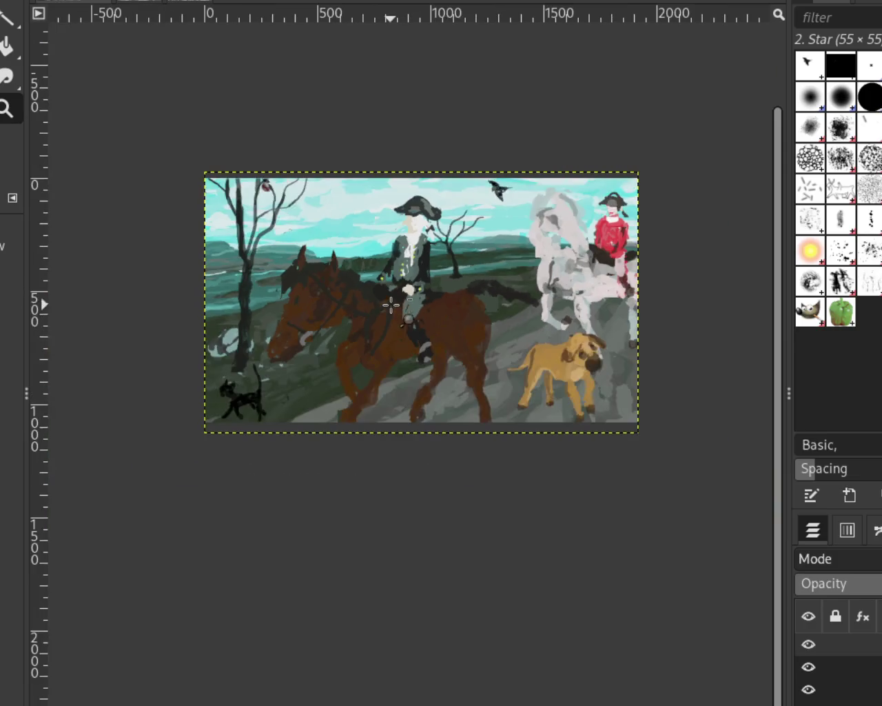
left_click(452, 318, "ctrl")
left_click(275, 226)
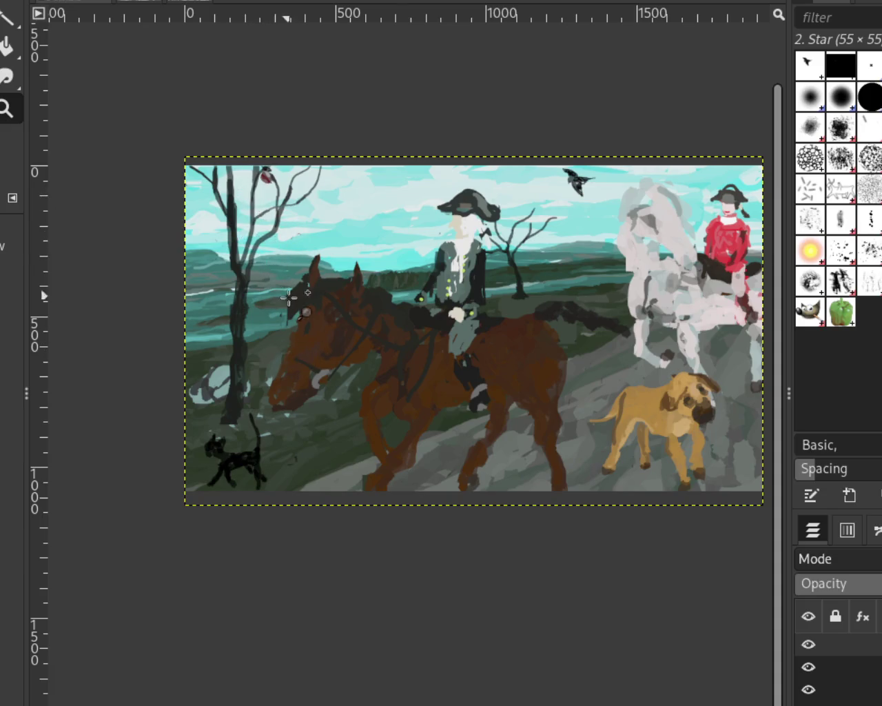
left_click(283, 289)
left_click(361, 286, "ctrl")
left_click(361, 286, "ctrl")
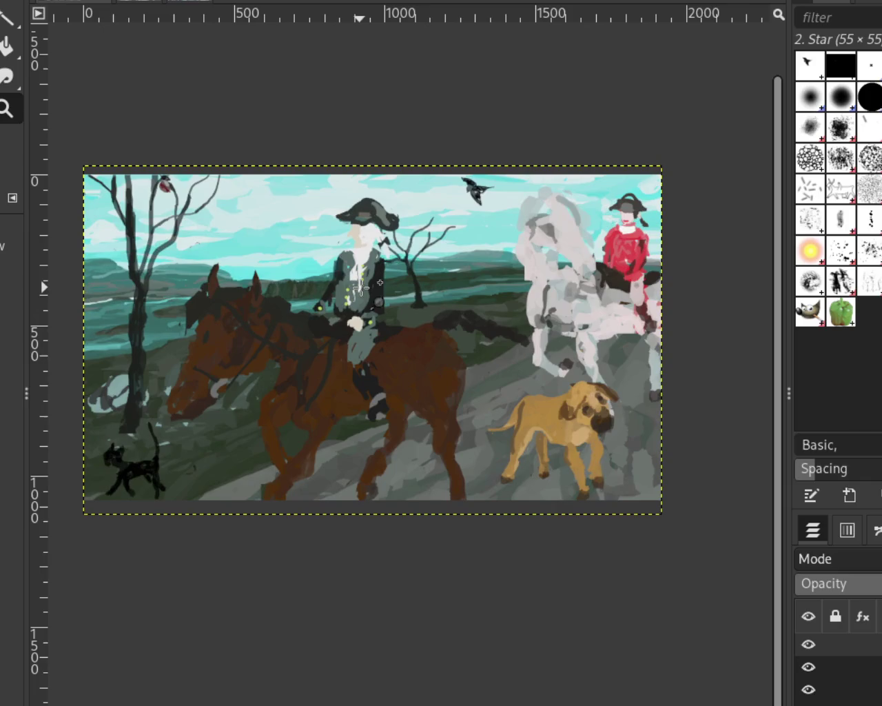
left_click(383, 304, "ctrl")
left_click(372, 306)
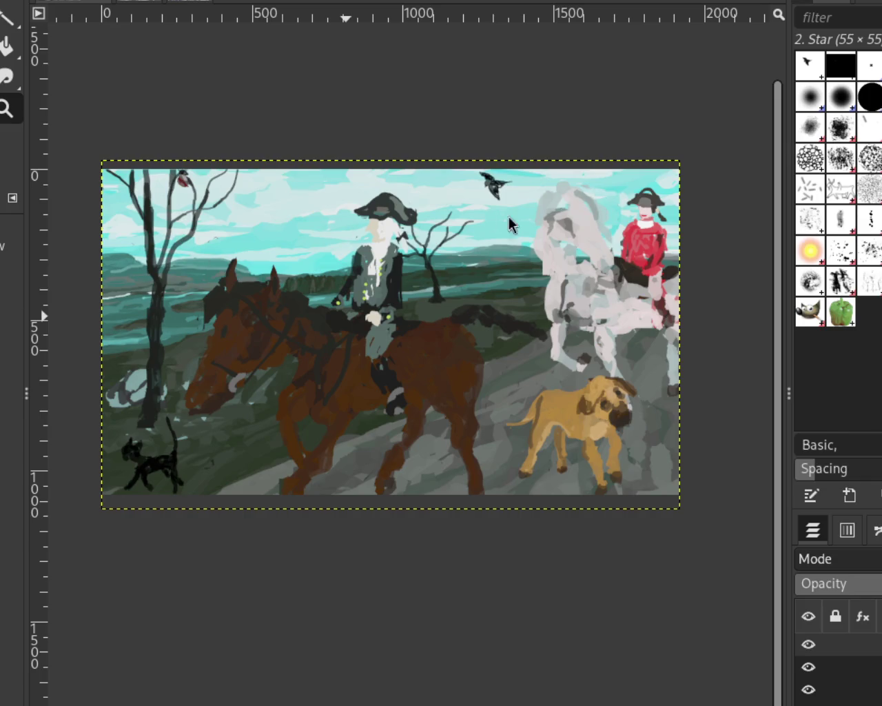
left_click(414, 251, "ctrl")
key("1")
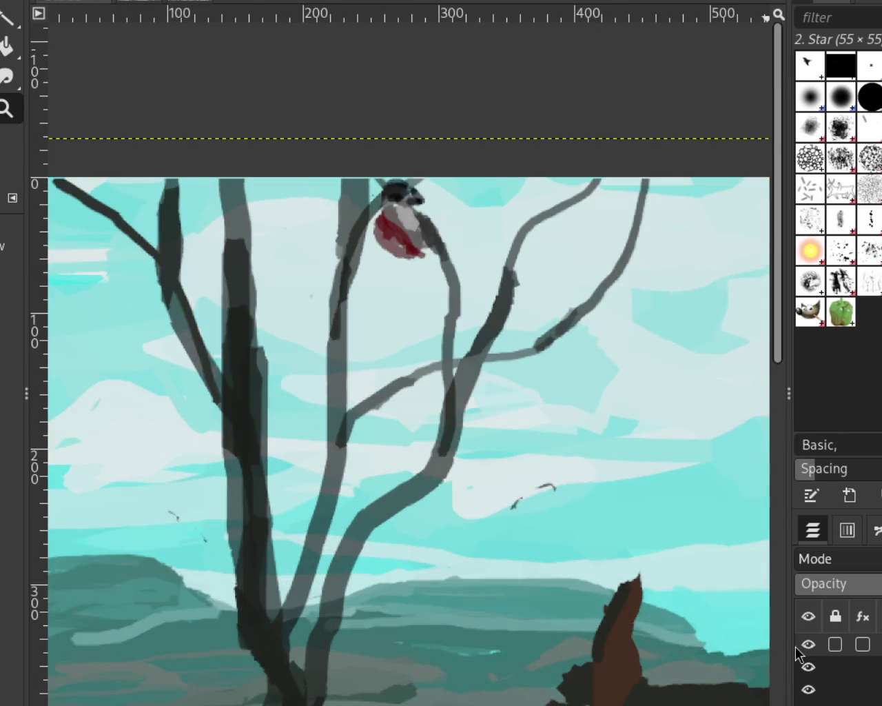
- Hide every layer except the red-breasted bird's layer
left_click(809, 643)
left_click(808, 689)
left_click(809, 666)
left_click(809, 689)
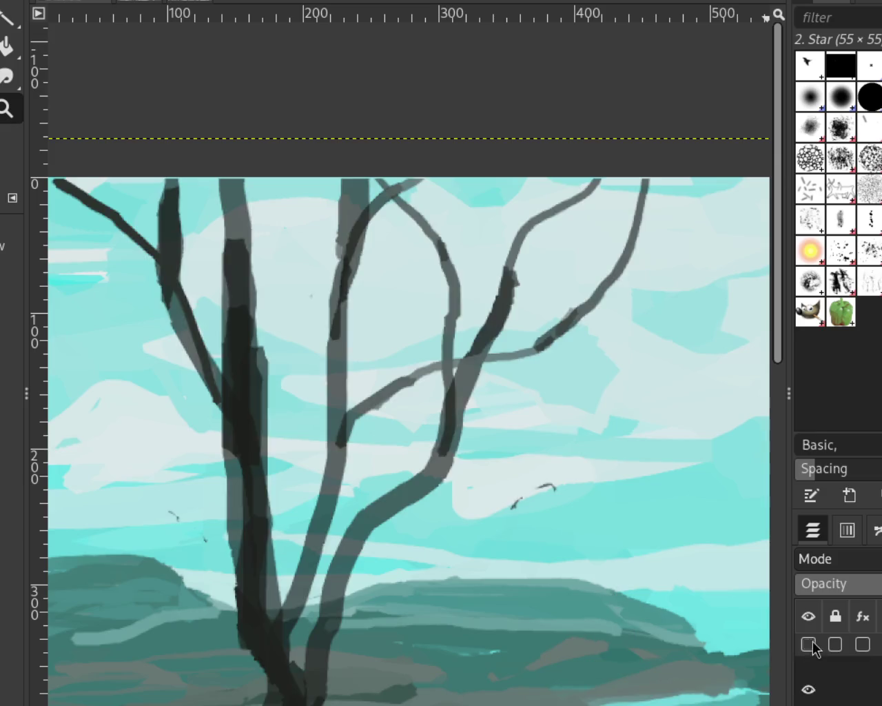
left_click(809, 643)
left_click(808, 644, "shift")
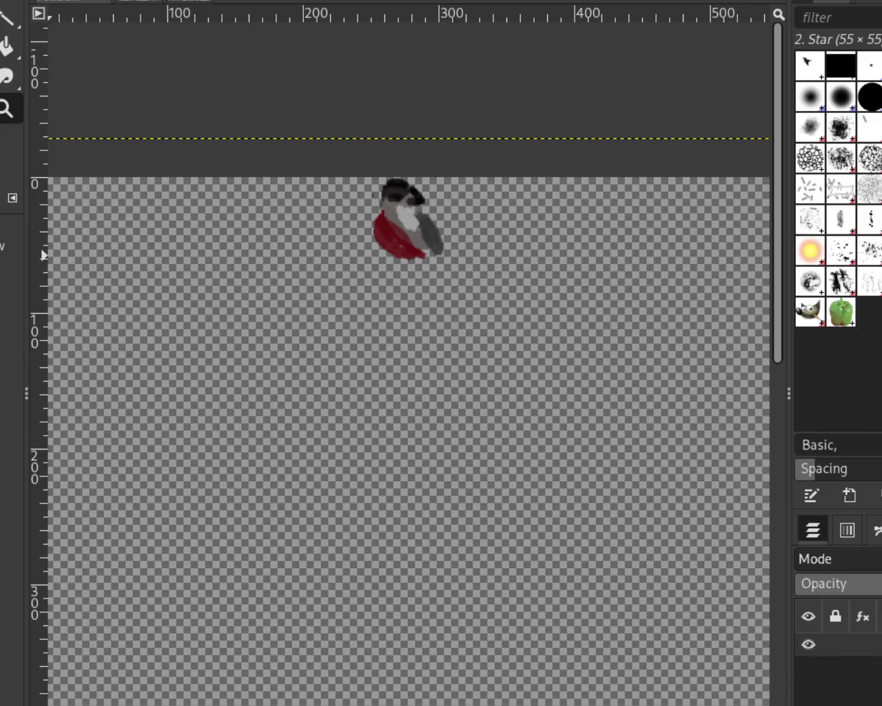
- Cut the bird into a floating piece and drag it down onto the right branch
key("r")
left_click_drag(480, 317, 321, 122)
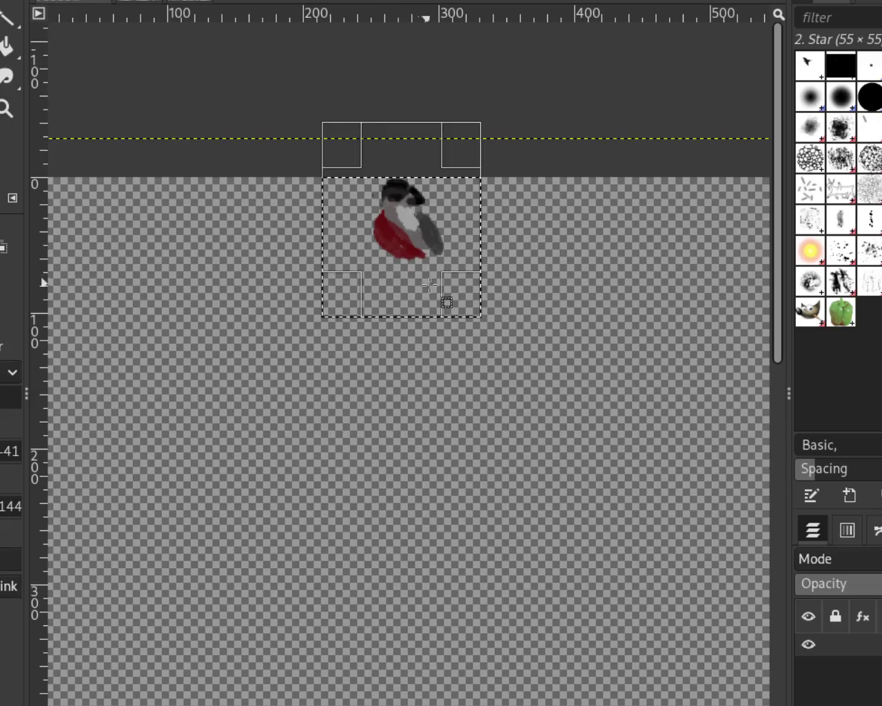
key("ctrl+x")
key("ctrl+v")
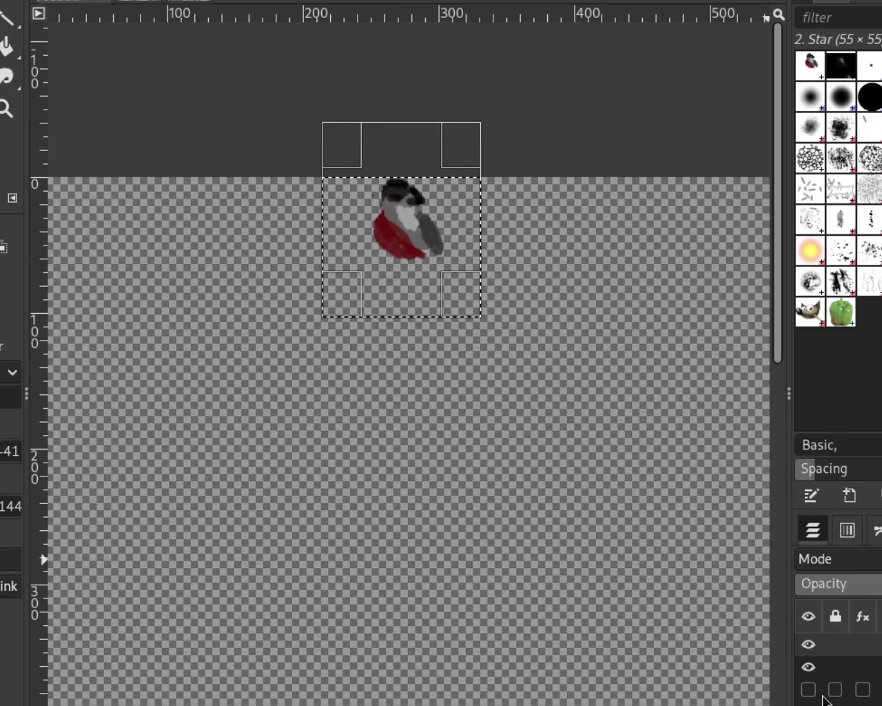
left_click(808, 689)
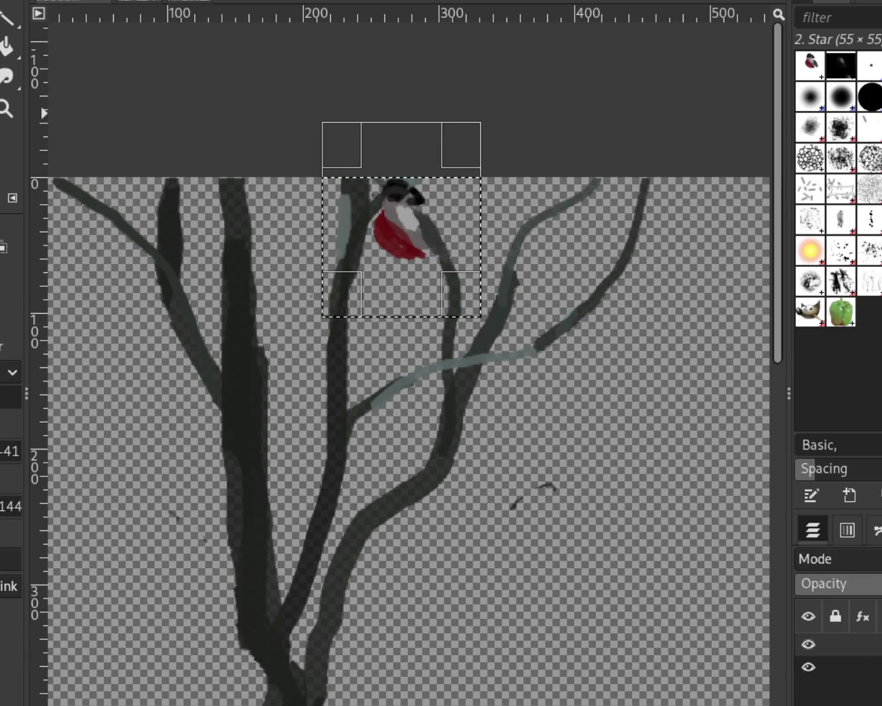
key("m")
mouse_move(395, 234)
left_mouse_down()
mouse_move(455, 264)
mouse_move(469, 229)
mouse_move(425, 210)
mouse_move(440, 261)
left_mouse_up()
mouse_move(455, 276)
left_mouse_down()
mouse_move(491, 298)
mouse_move(391, 401)
mouse_move(393, 391)
left_mouse_up()
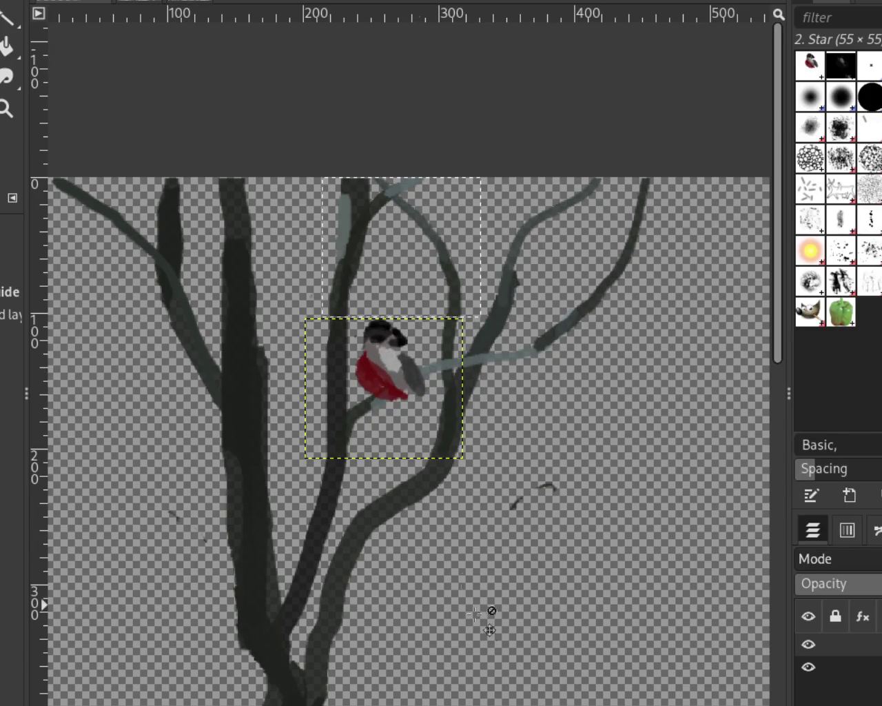
- Zoom in and out to check the bird's placement on the branch
key("Page_Down")
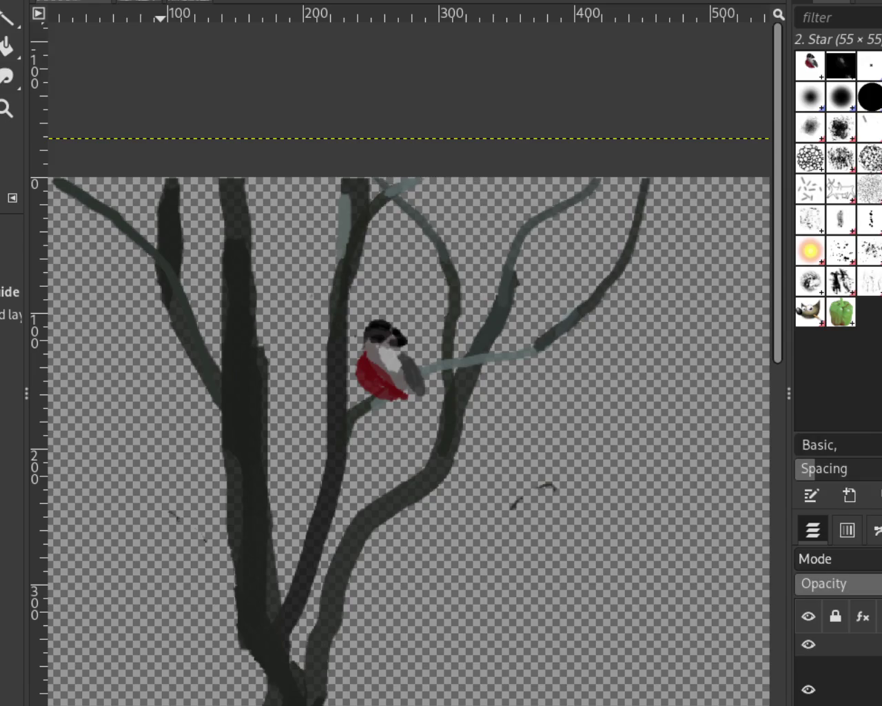
key("z")
scroll(284, 298, "down", 2)
scroll(284, 298, "down", 3)
scroll(297, 396, "down", 1)
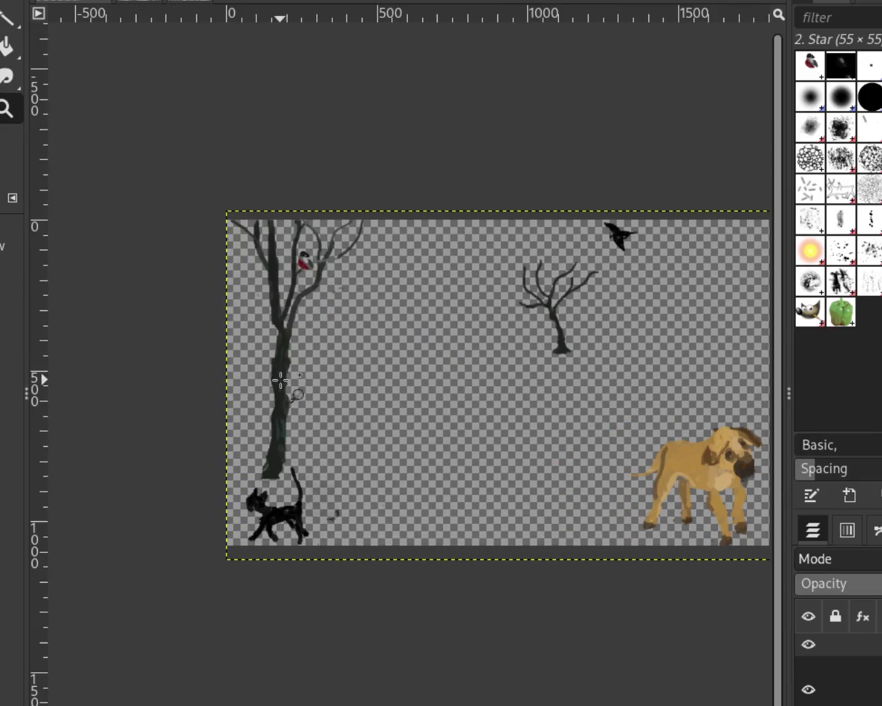
scroll(284, 232, "up", 3)
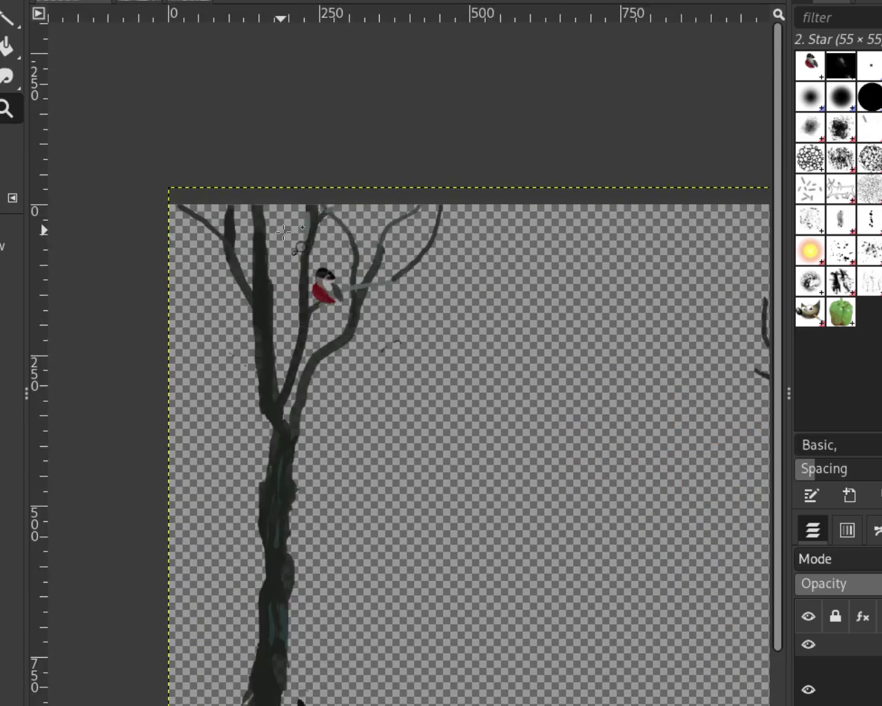
scroll(284, 232, "up", 2)
- Undo that move and place the bird on the left tree's leftmost branch instead
key("Page_Up")
key("ctrl+z")
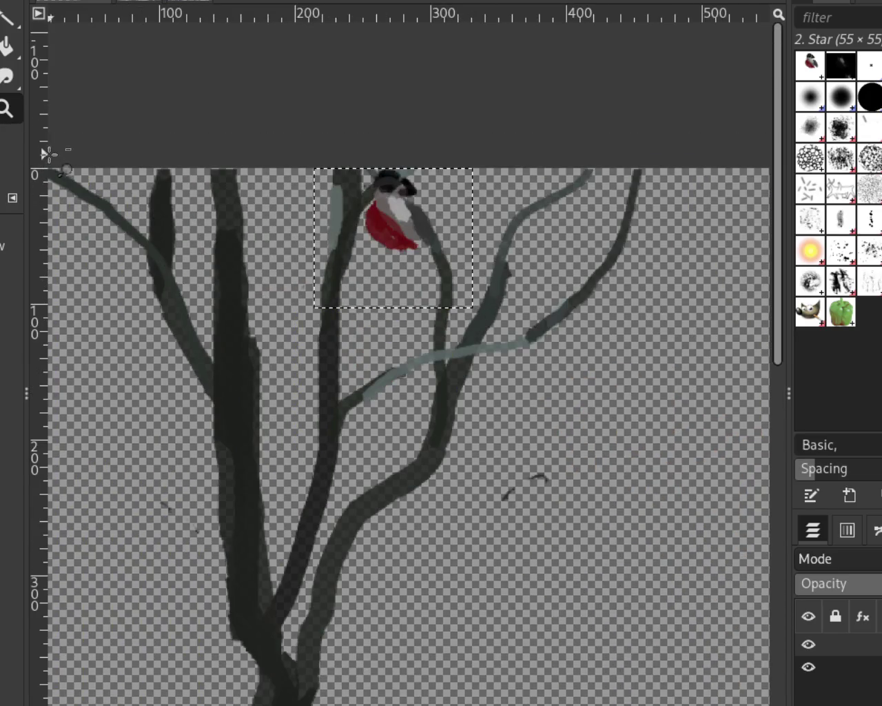
mouse_move(391, 213)
left_mouse_down()
mouse_move(442, 329)
mouse_move(434, 231)
mouse_move(245, 301)
mouse_move(194, 312)
mouse_move(196, 294)
mouse_move(217, 342)
mouse_move(205, 309)
left_mouse_up()
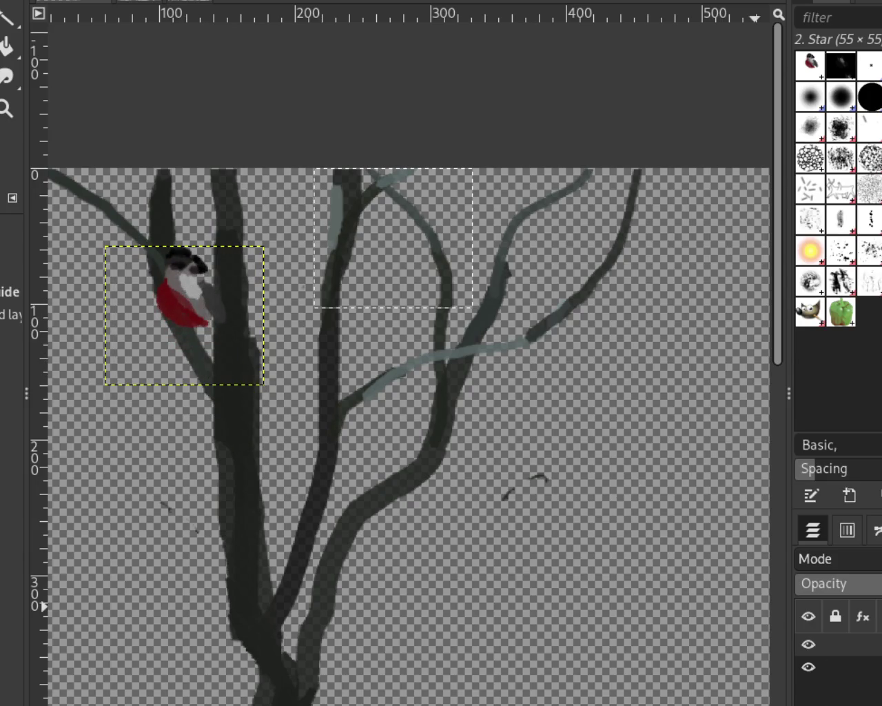
key("Page_Down")
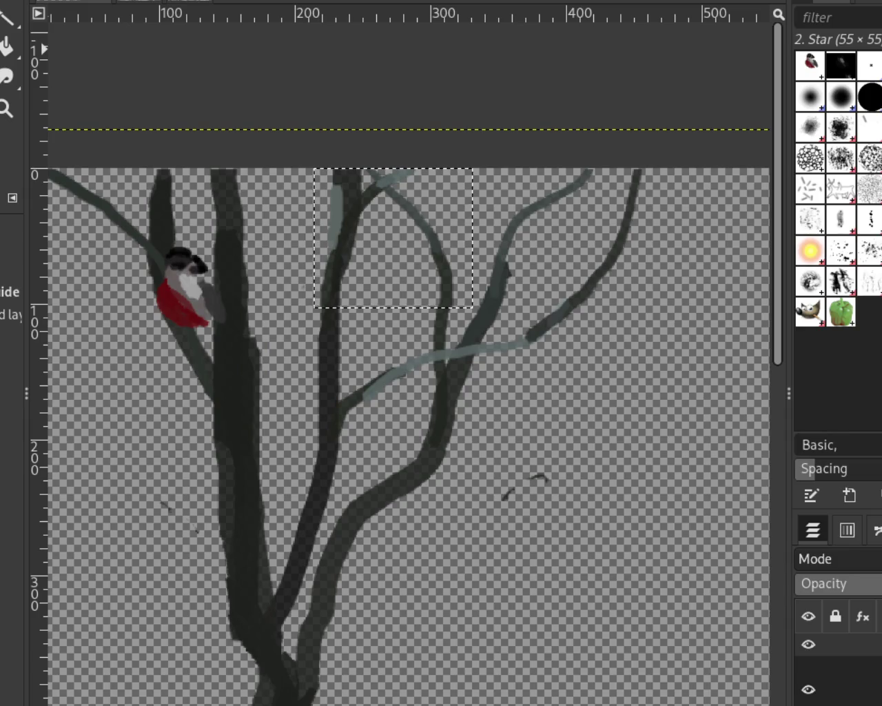
key("z")
key("minus")
- Zoom out and turn the riders, animals and landscape layers back on
key("minus")
key("minus")
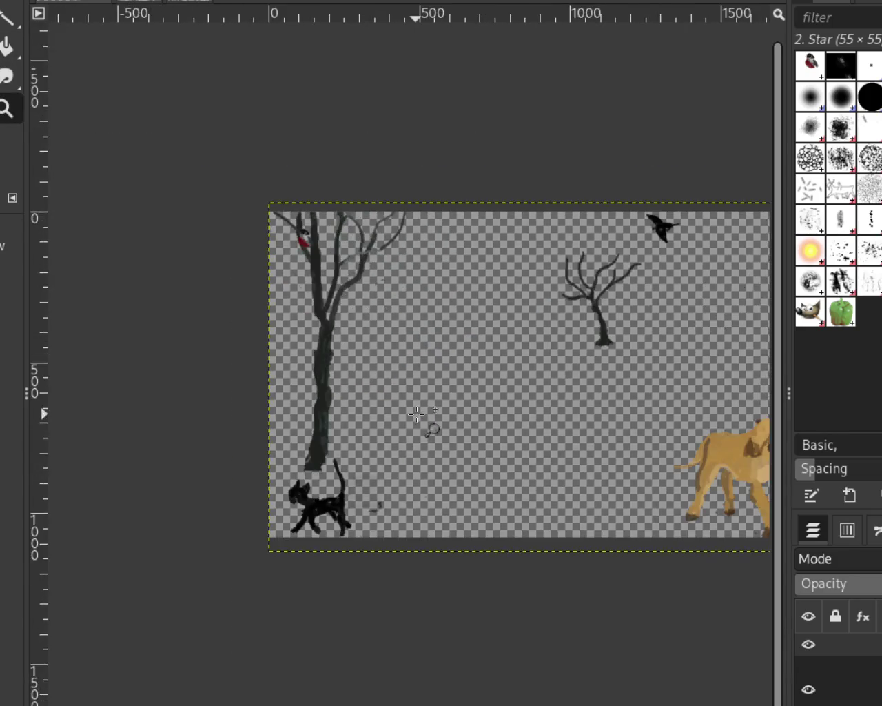
left_click(416, 413)
key("minus")
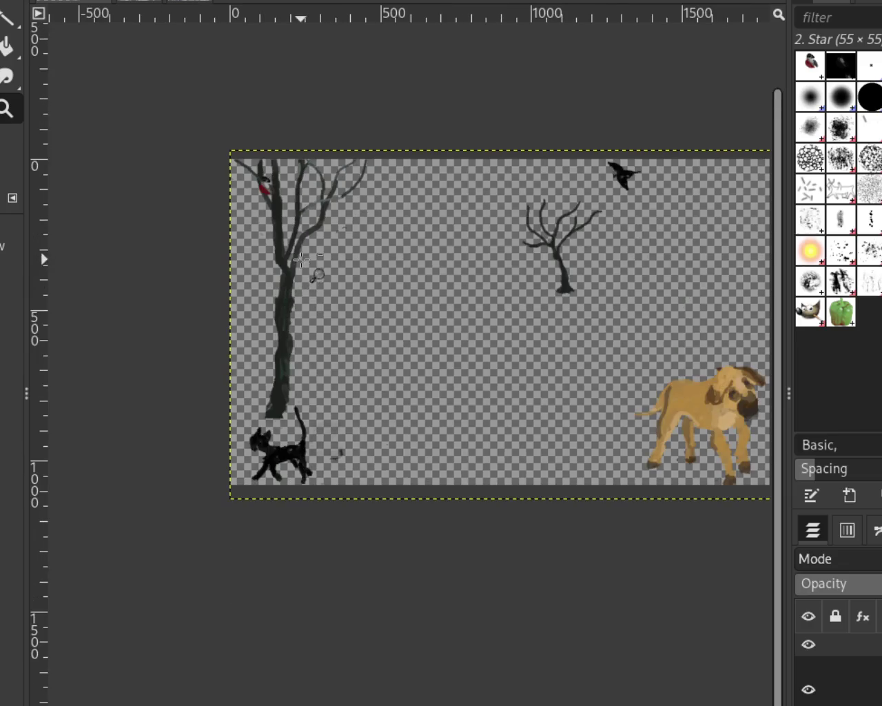
left_click(808, 644)
left_click(808, 667)
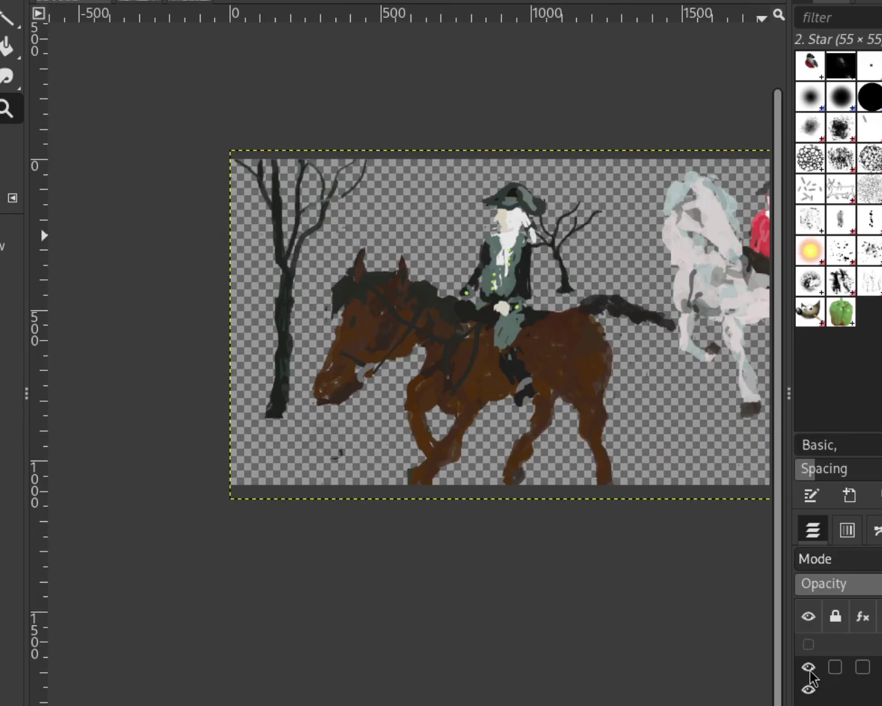
left_click(808, 643)
left_click(809, 689)
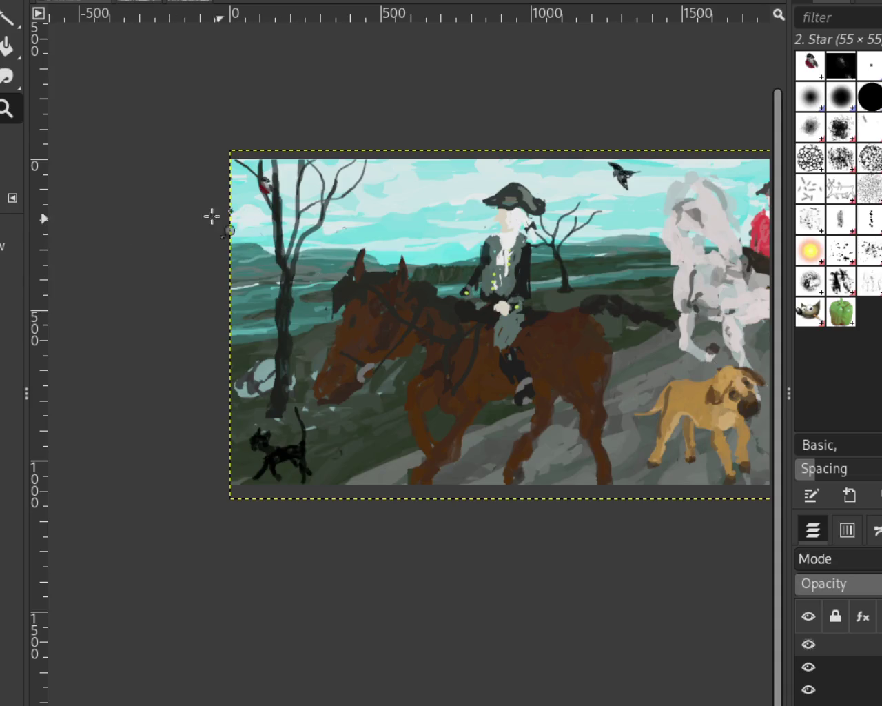
- Scroll-zoom around the full scene to review it
scroll(255, 228, "down", 2)
scroll(266, 215, "up", 4)
scroll(266, 215, "up", 6)
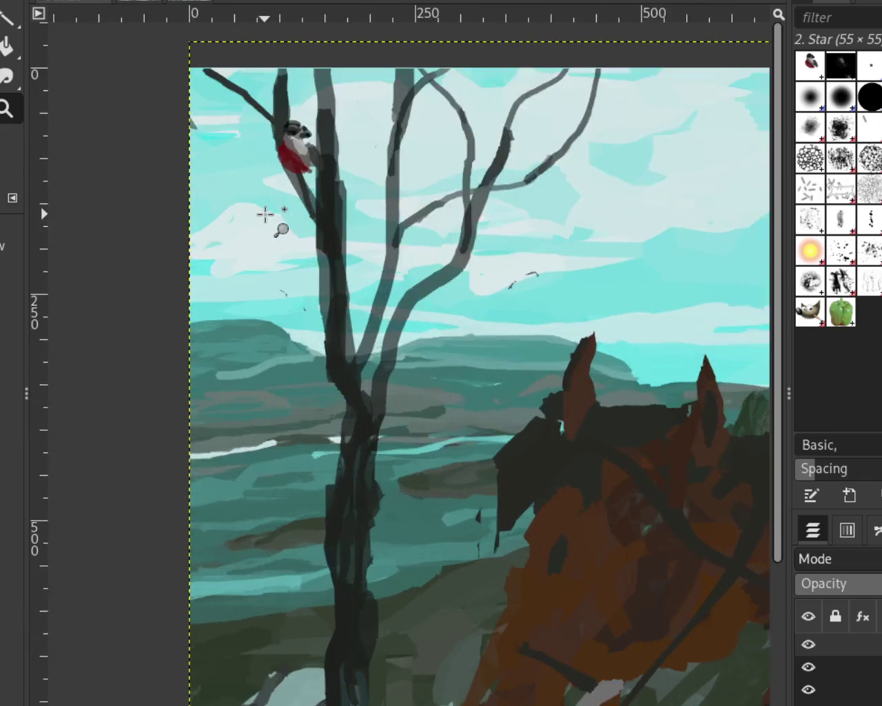
scroll(265, 214, "up", 2)
scroll(266, 214, "down", 4)
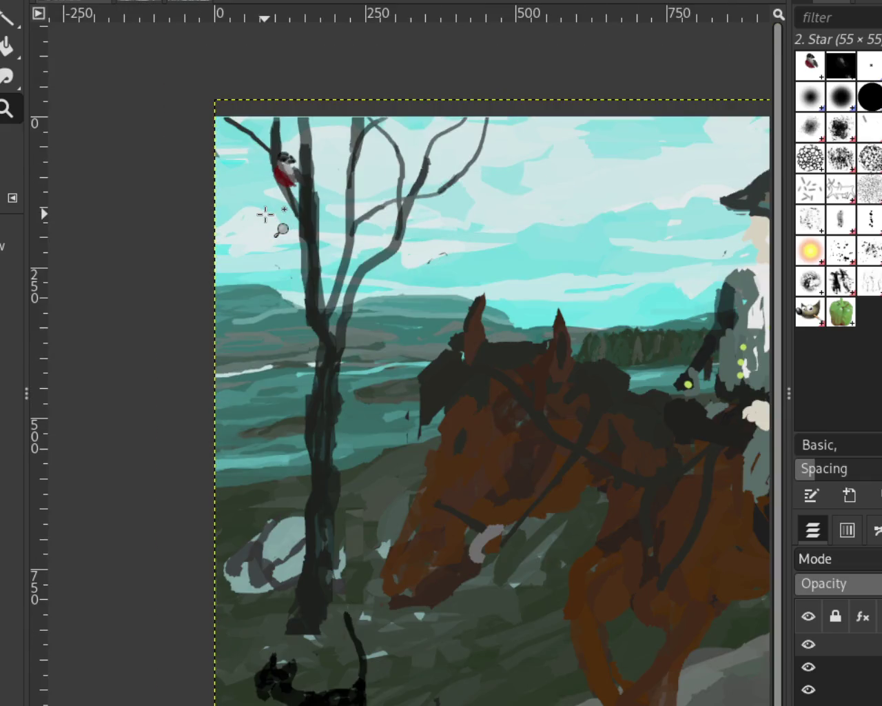
scroll(292, 252, "down", 2)
scroll(343, 327, "up", 1)
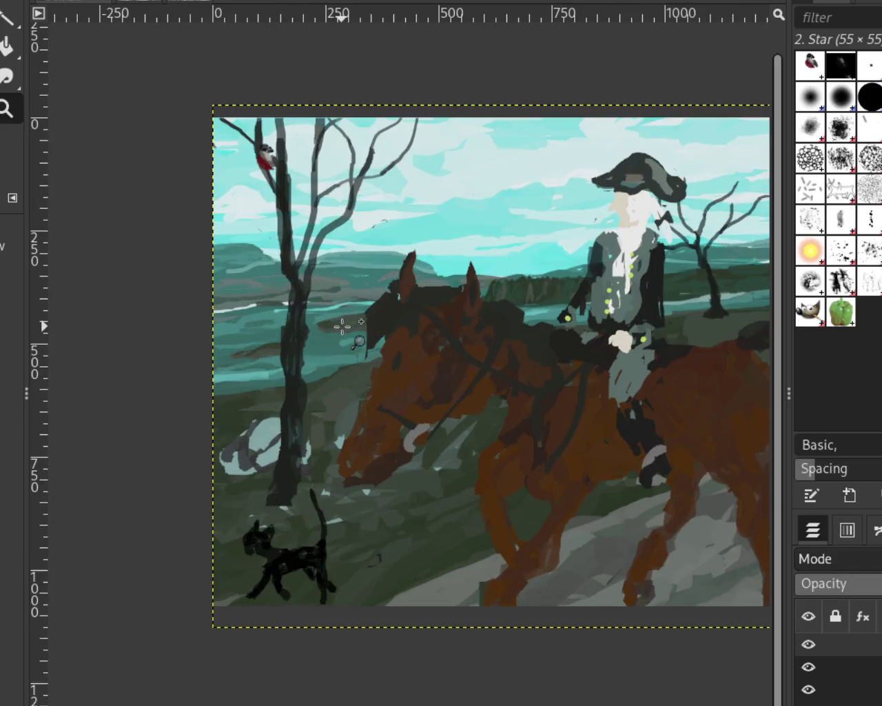
scroll(342, 327, "down", 2)
scroll(484, 315, "up", 2)
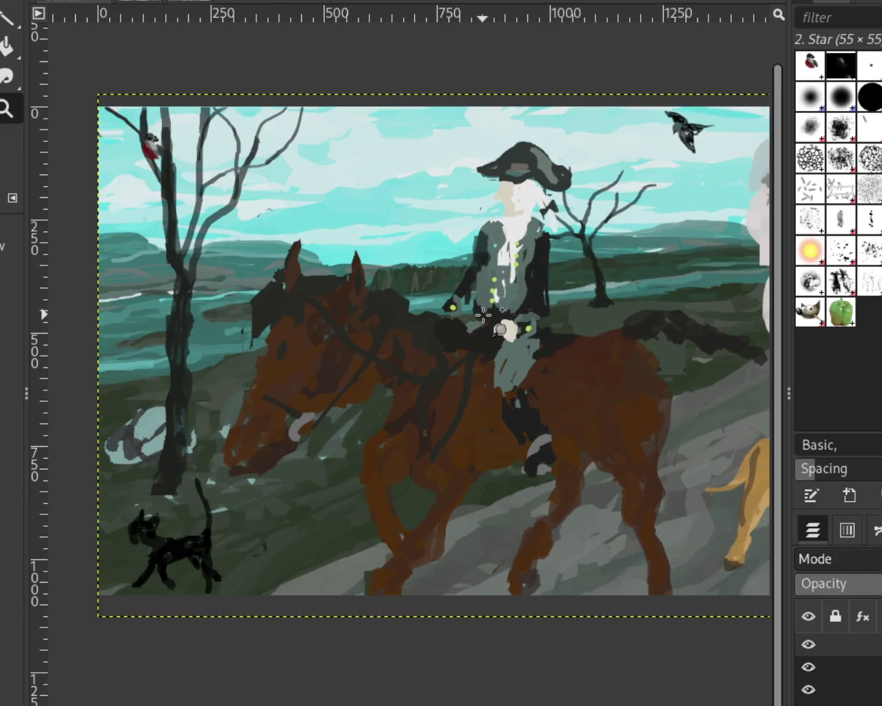
scroll(484, 315, "down", 1)
scroll(484, 315, "down", 1)
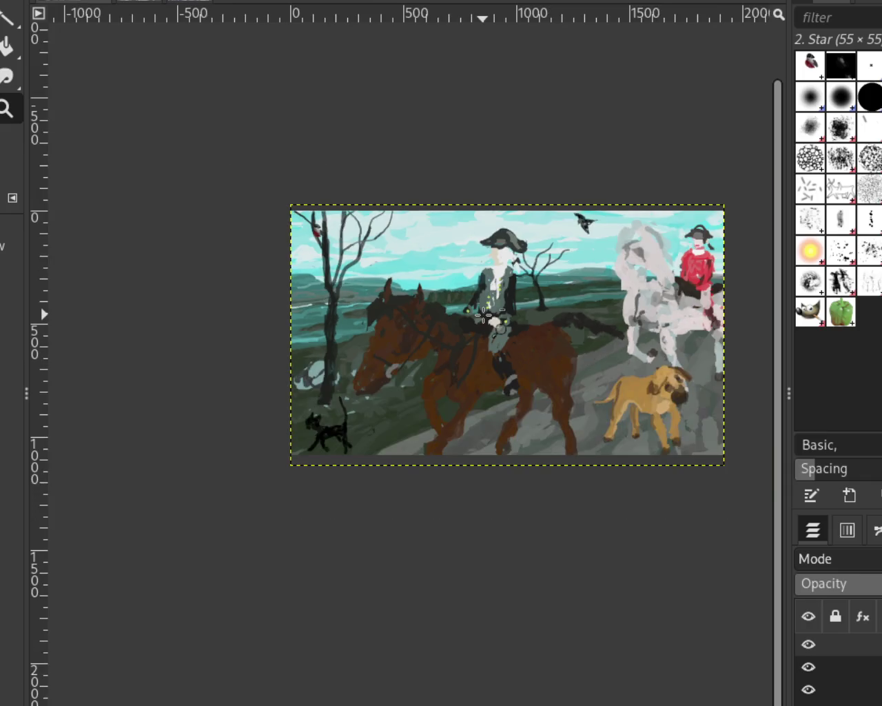
scroll(484, 316, "up", 1)
scroll(484, 315, "up", 1)
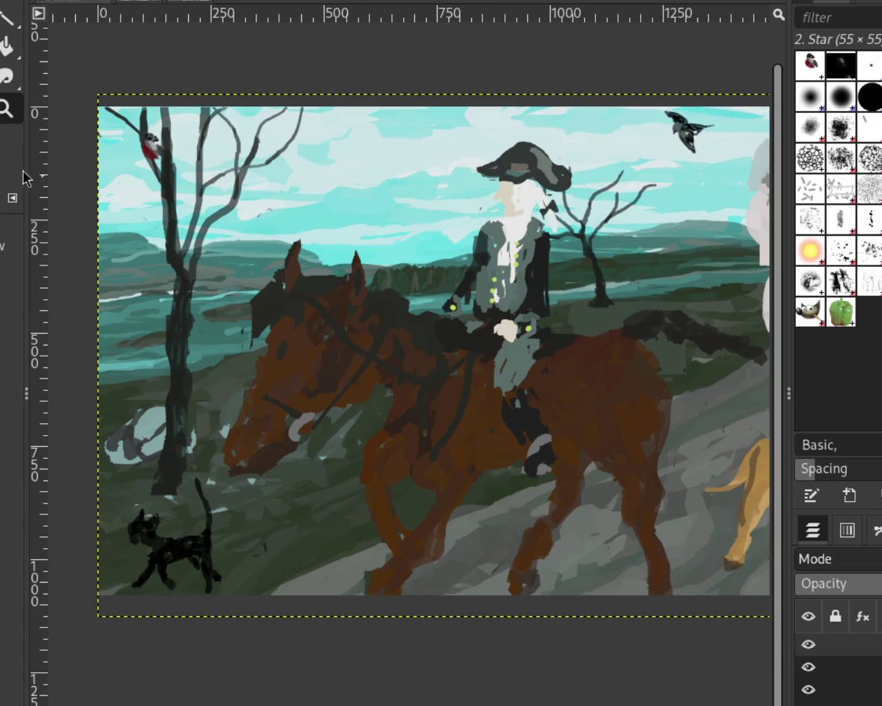
- Move the small red bird up-left toward the top-left corner and anchor it
key("r")
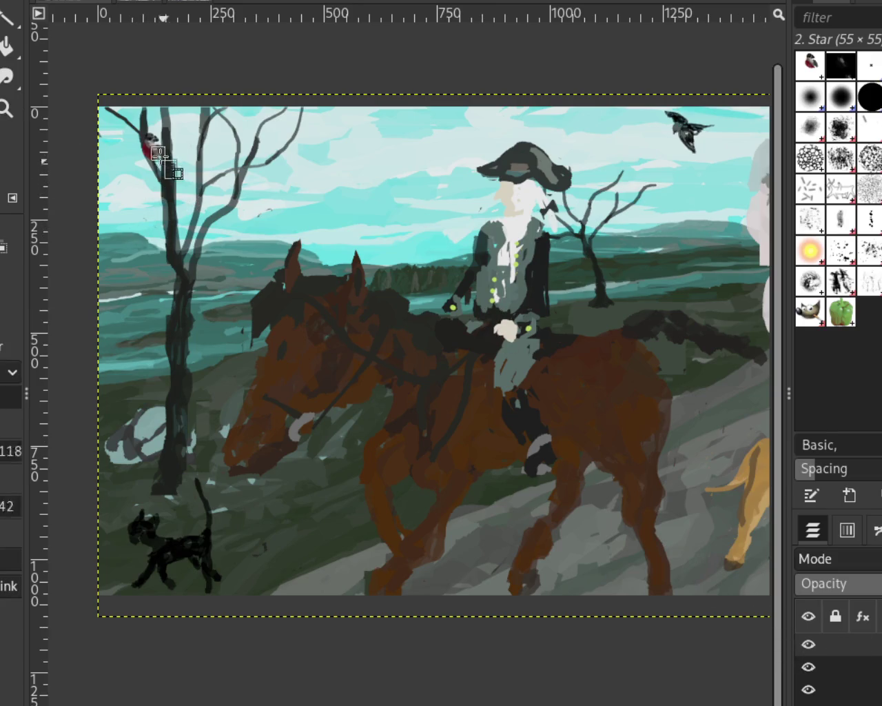
left_click_drag(176, 178, 128, 117)
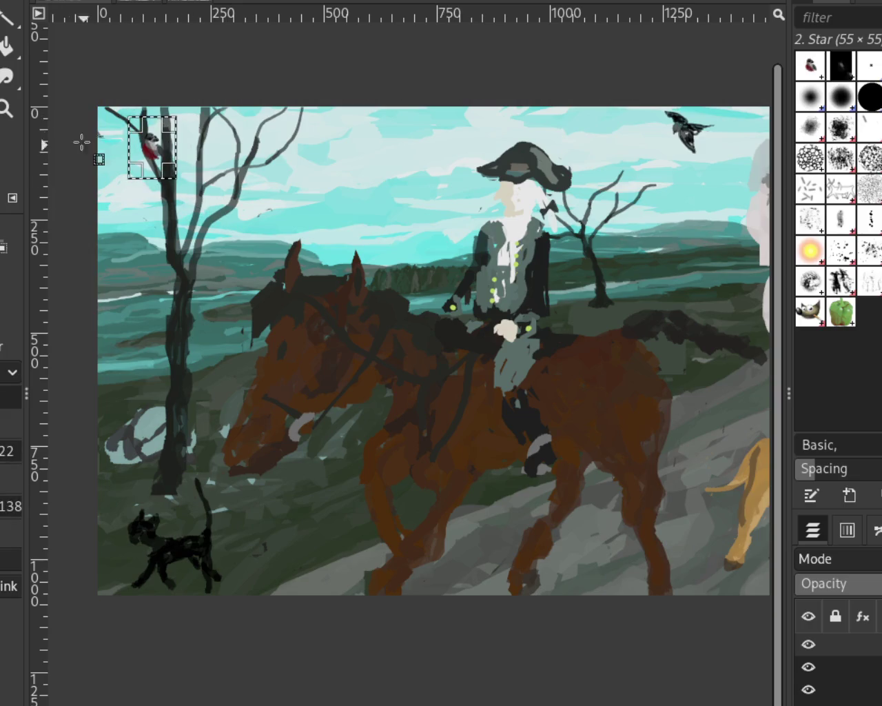
key("m")
mouse_move(173, 168)
left_mouse_down()
mouse_move(143, 129)
mouse_move(152, 142)
left_mouse_up()
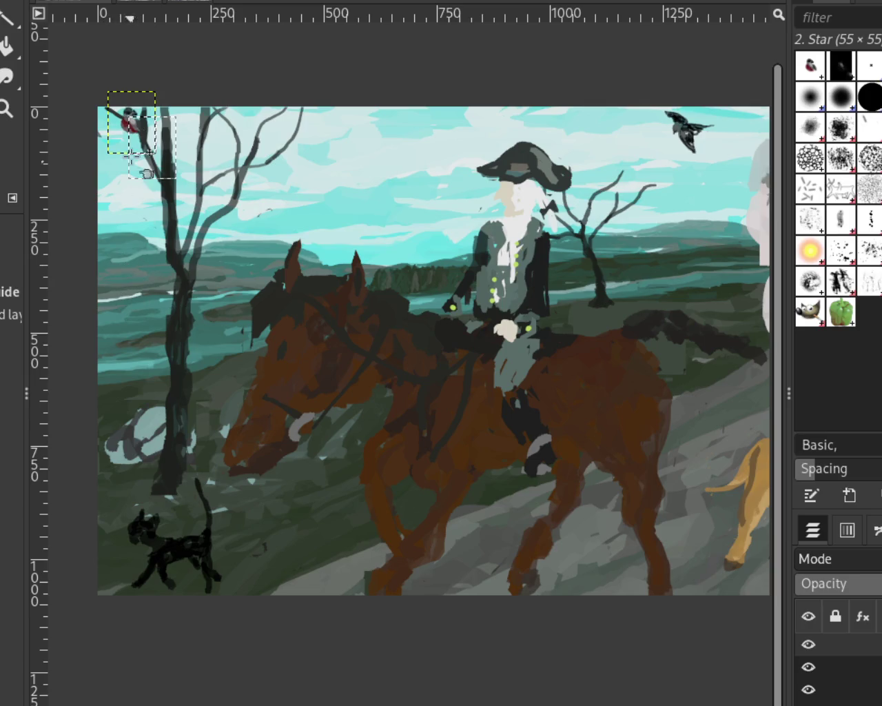
left_click_drag(153, 141, 157, 136)
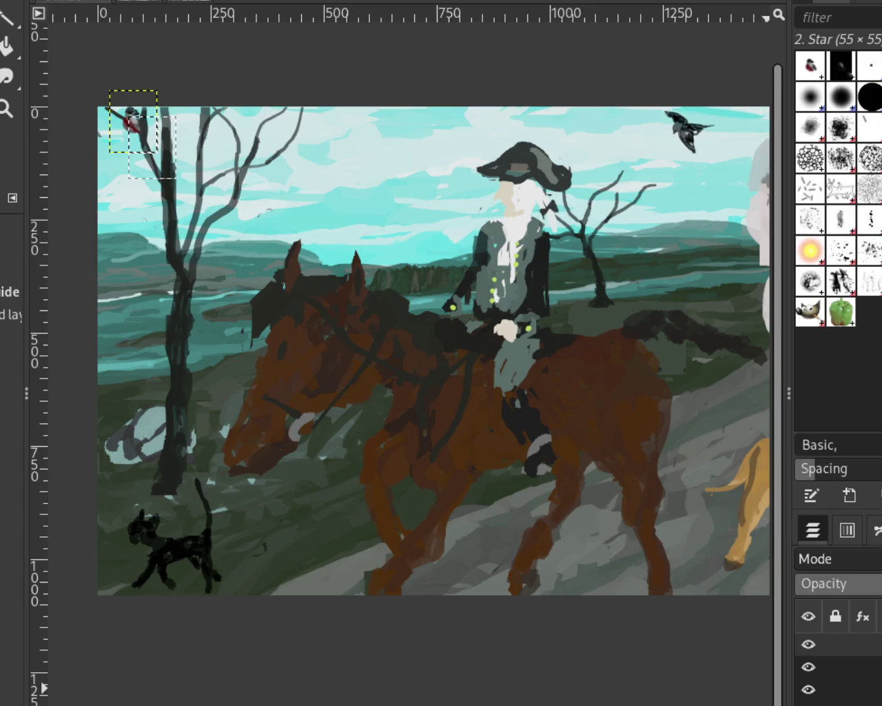
key("ctrl+h")
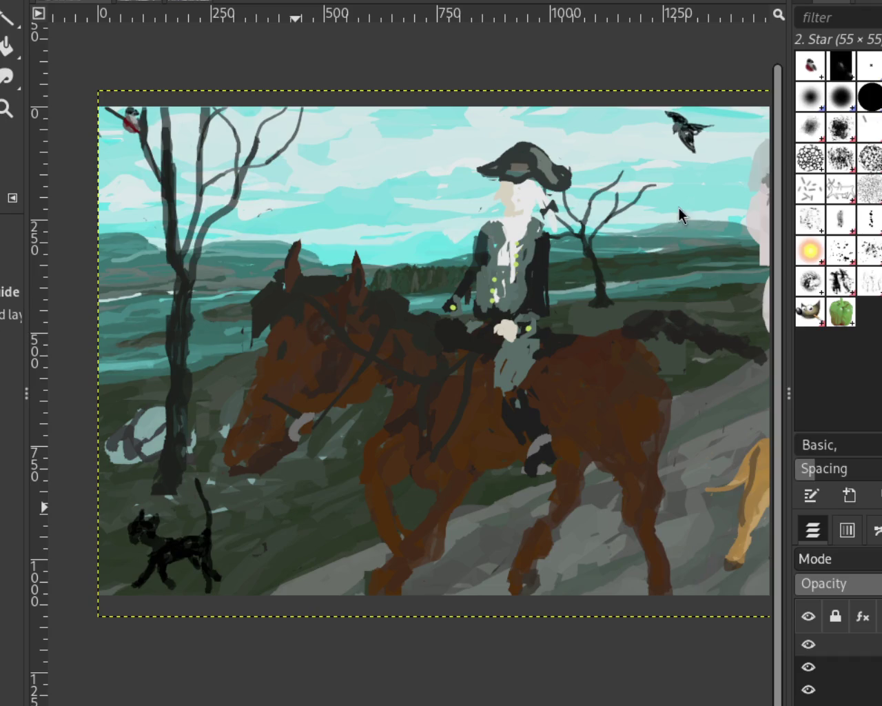
- Zoom out to view the whole painting, then zoom in slightly
key("b")
left_click(6, 108)
left_click(217, 288, "ctrl")
left_click(491, 348)
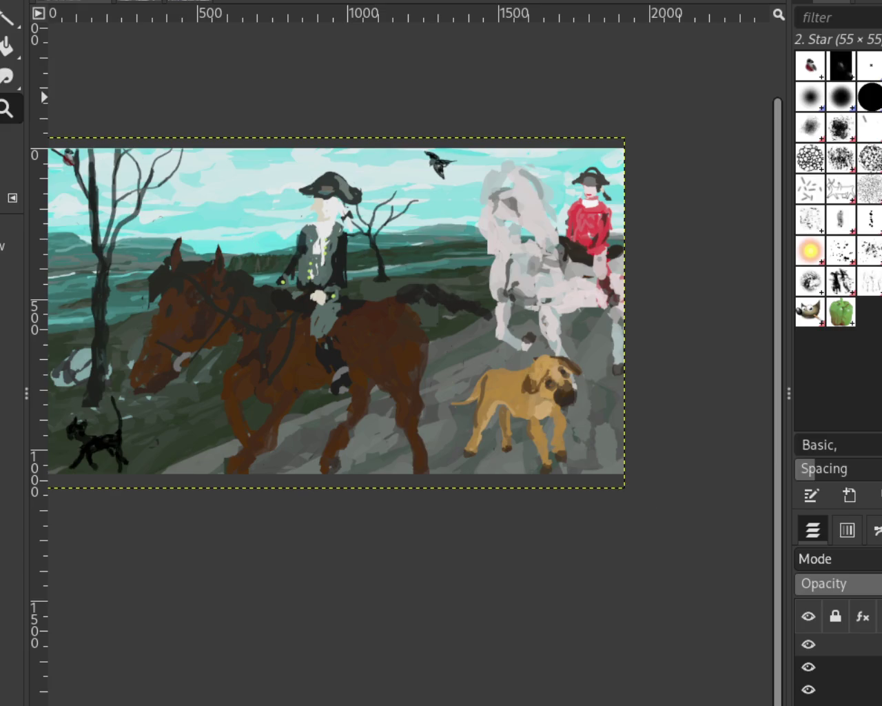
left_click(404, 301, "ctrl")
left_click(348, 313)
mouse_move(809, 689)
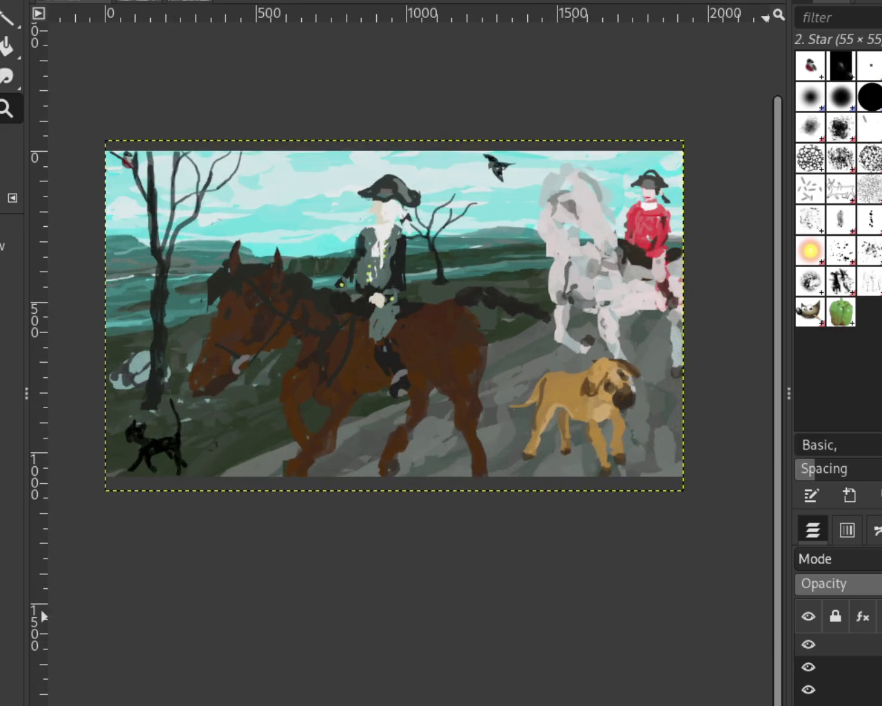
left_click(808, 663)
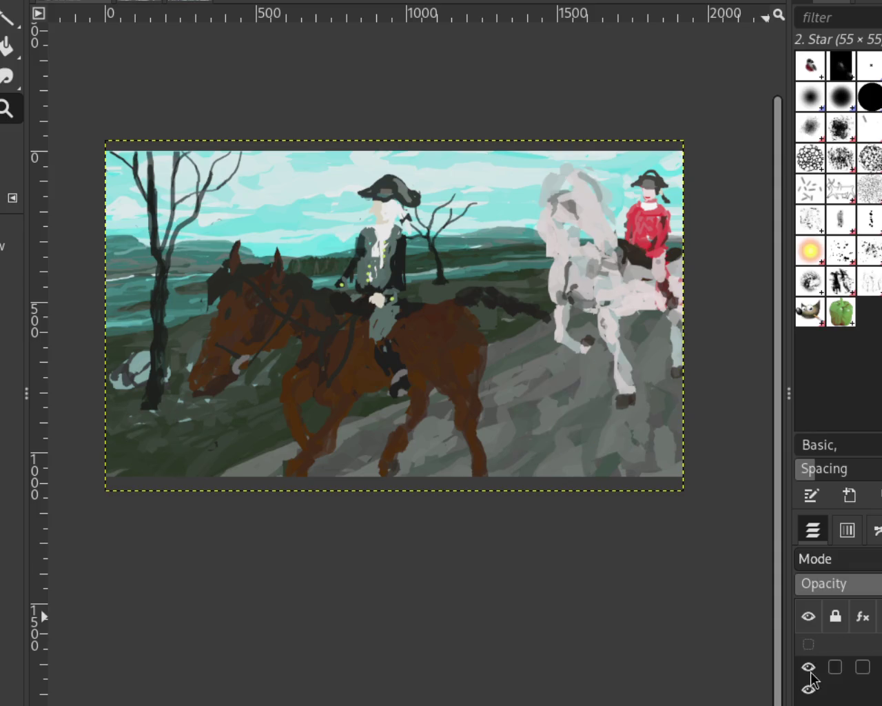
left_click(809, 689, "shift")
left_click(808, 643)
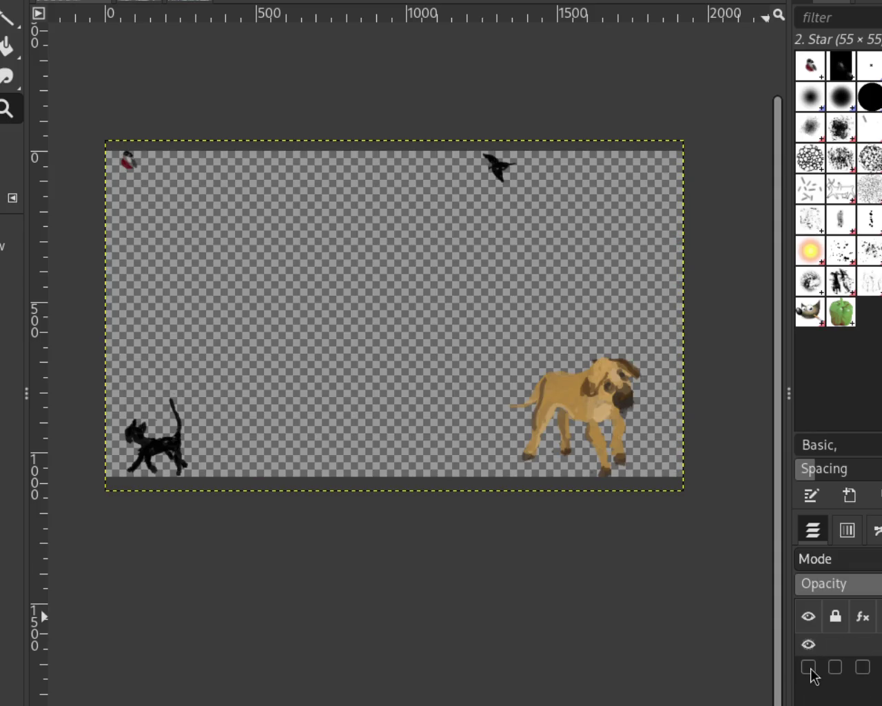
left_click(809, 644)
left_click(809, 688)
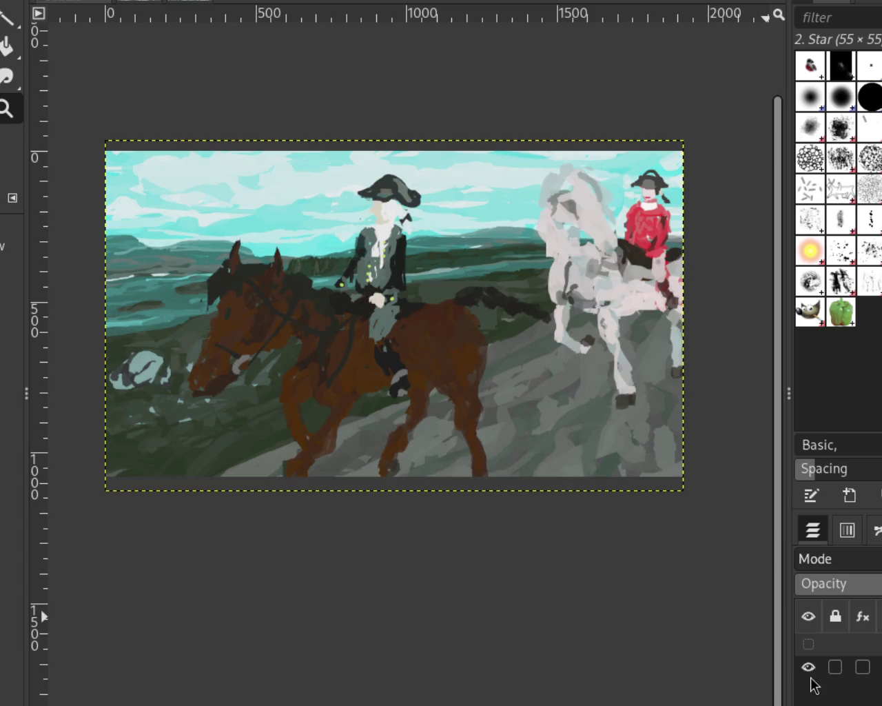
left_click(808, 643)
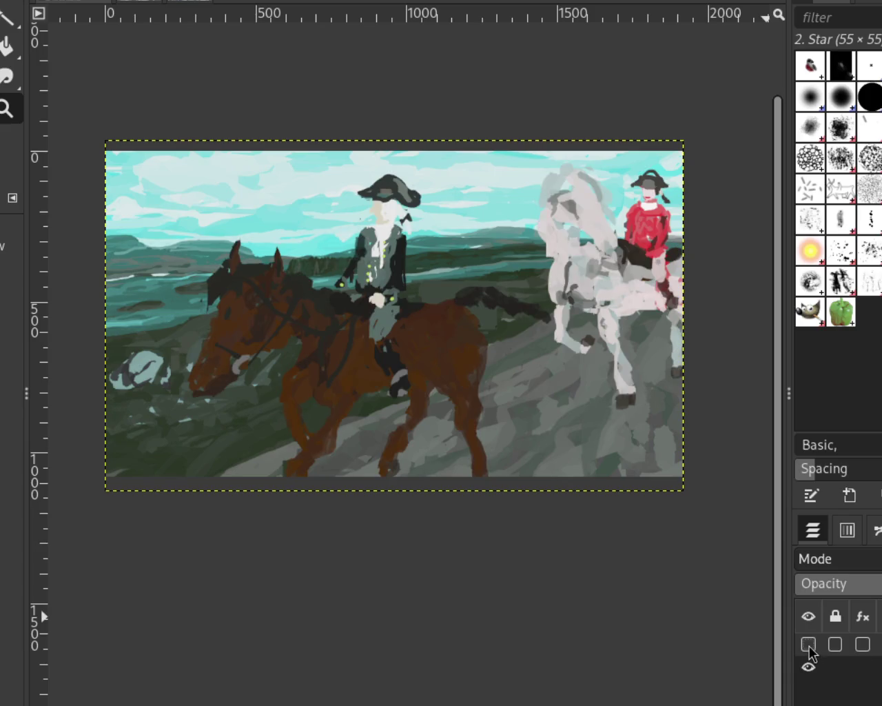
left_click(808, 689)
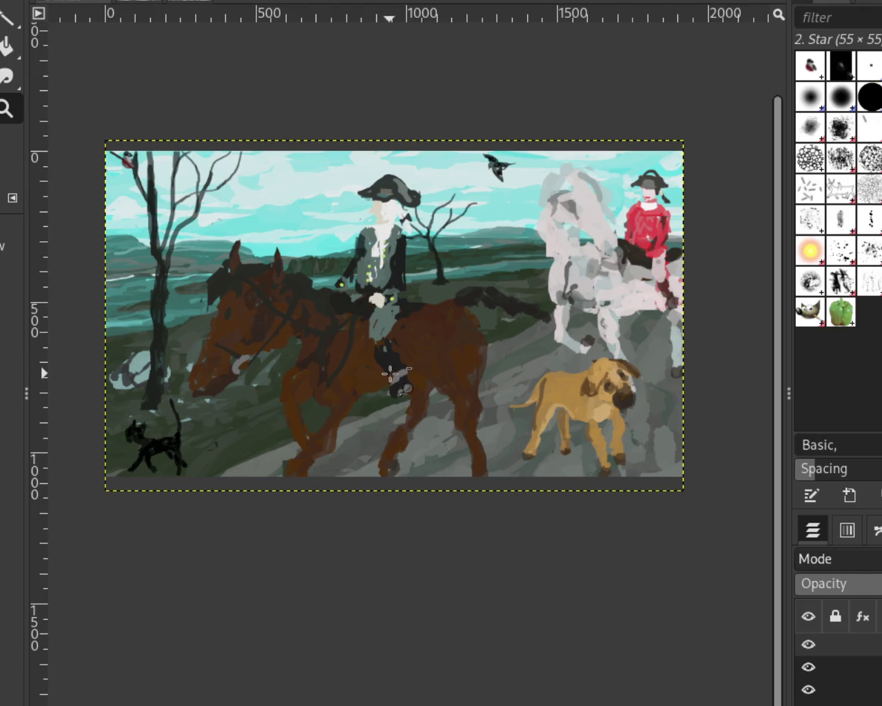
left_click(388, 373, "ctrl")
left_click(256, 396, "ctrl")
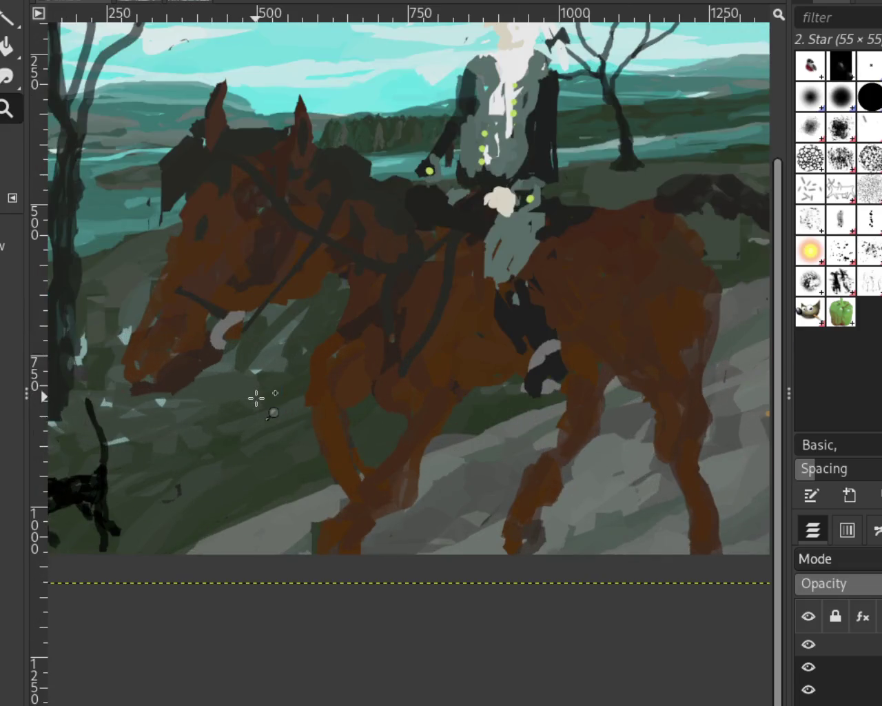
left_click(255, 398, "ctrl")
left_click(641, 343)
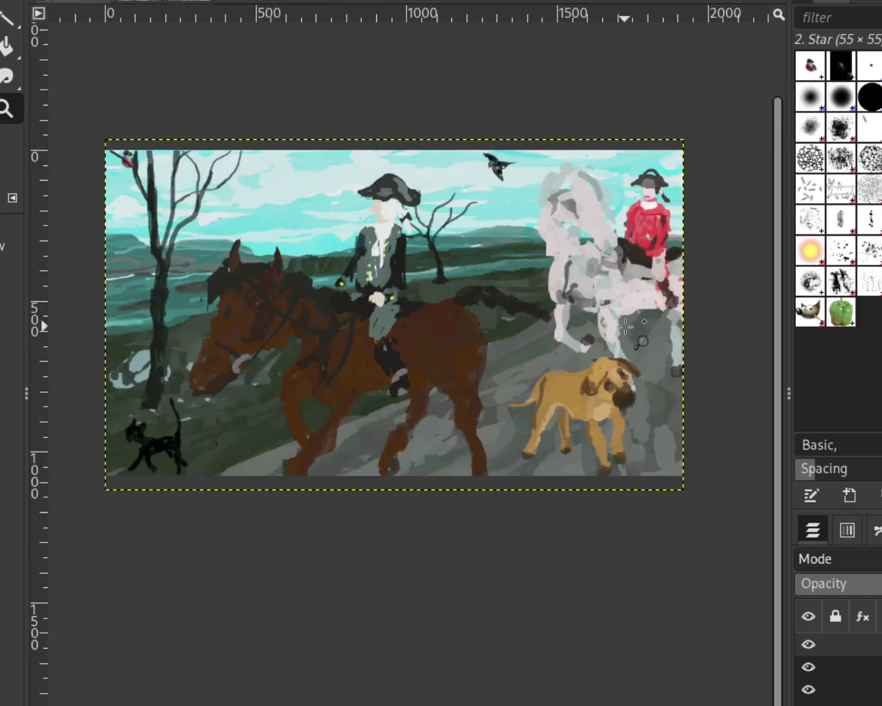
left_click(641, 342)
left_click(512, 354, "ctrl")
left_click(443, 335, "ctrl")
left_click(279, 340)
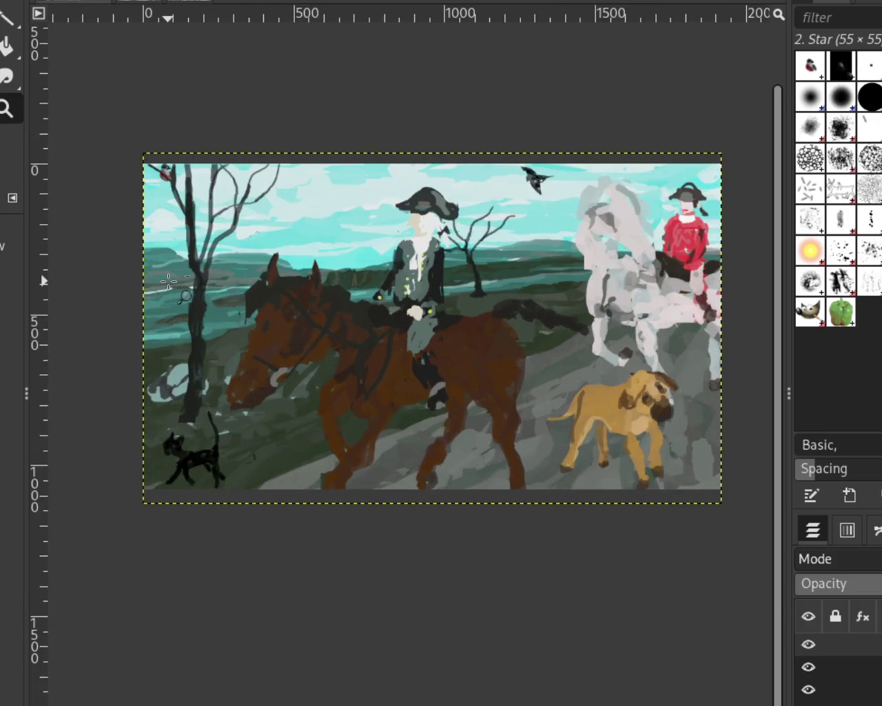
left_click(168, 281, "ctrl")
left_click(168, 281)
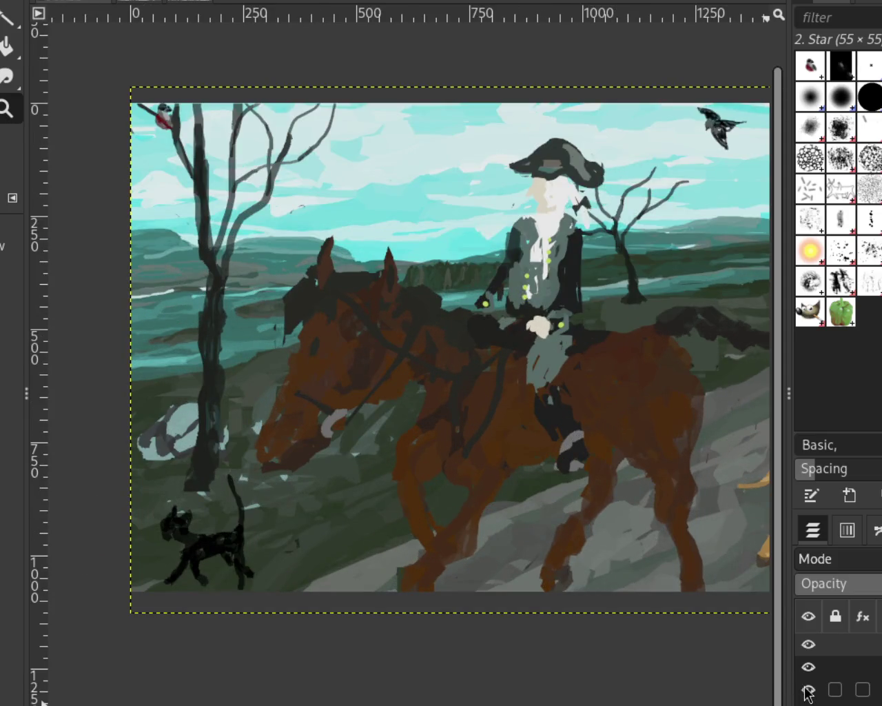
- Hide the tree, rider, cat and bird layers and zoom in on the distant left hills
left_click(808, 689)
left_click(808, 667)
left_click(809, 643)
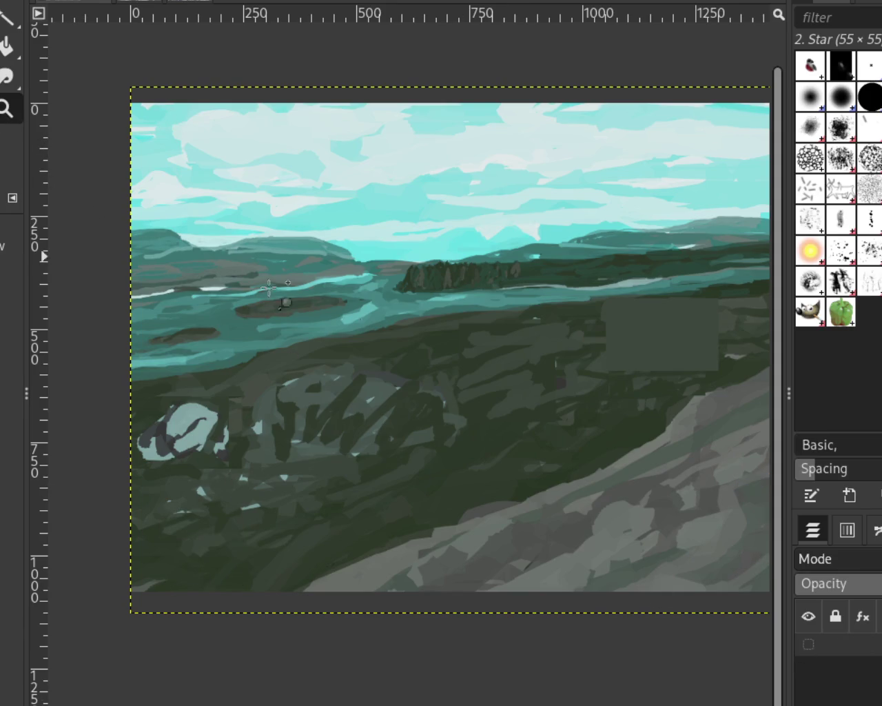
key("minus")
left_click(266, 315)
left_click(177, 250)
left_click(346, 320)
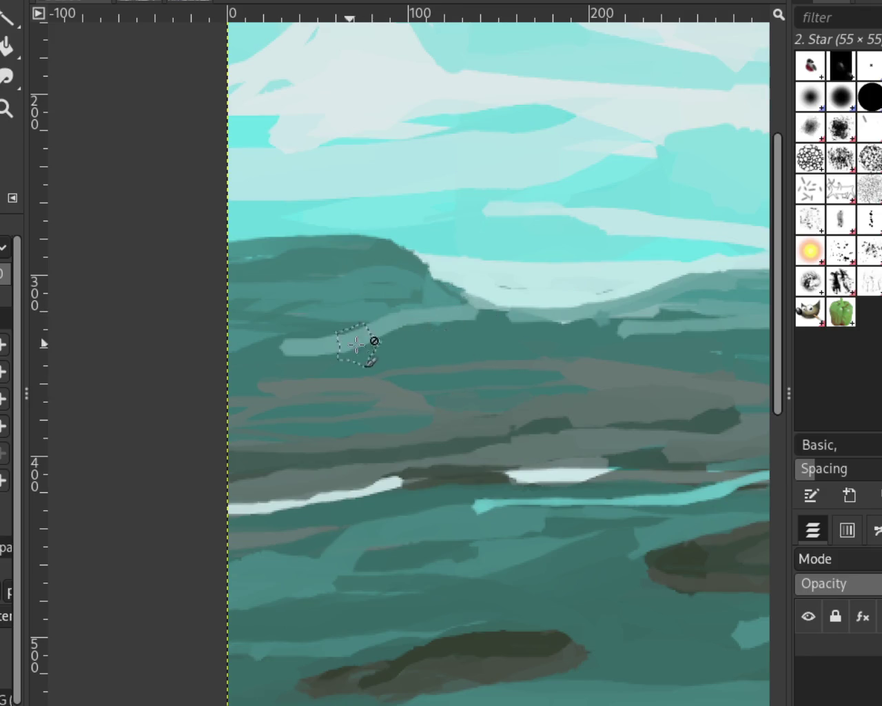
- Paint lighter teal dabs over the dark distant hills to roughen the ridge
left_click_drag(480, 345, 361, 373)
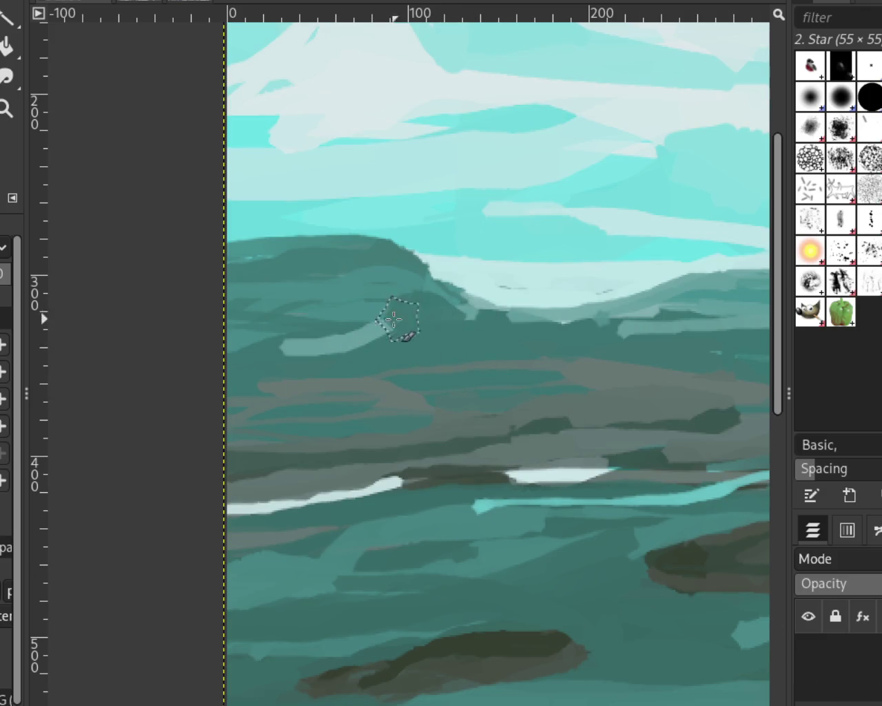
key("ctrl+z")
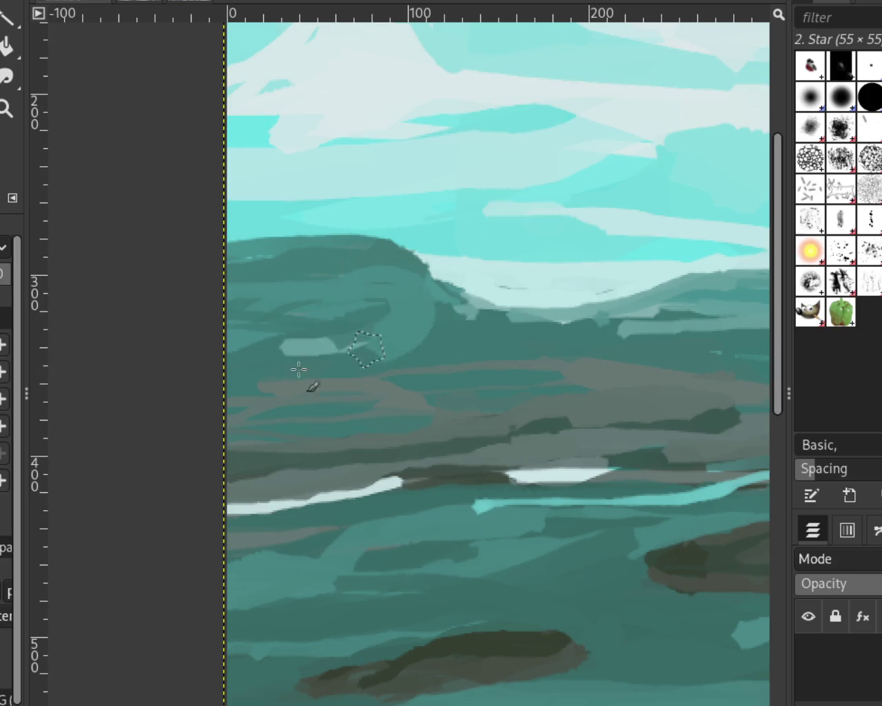
left_click_drag(390, 340, 389, 386)
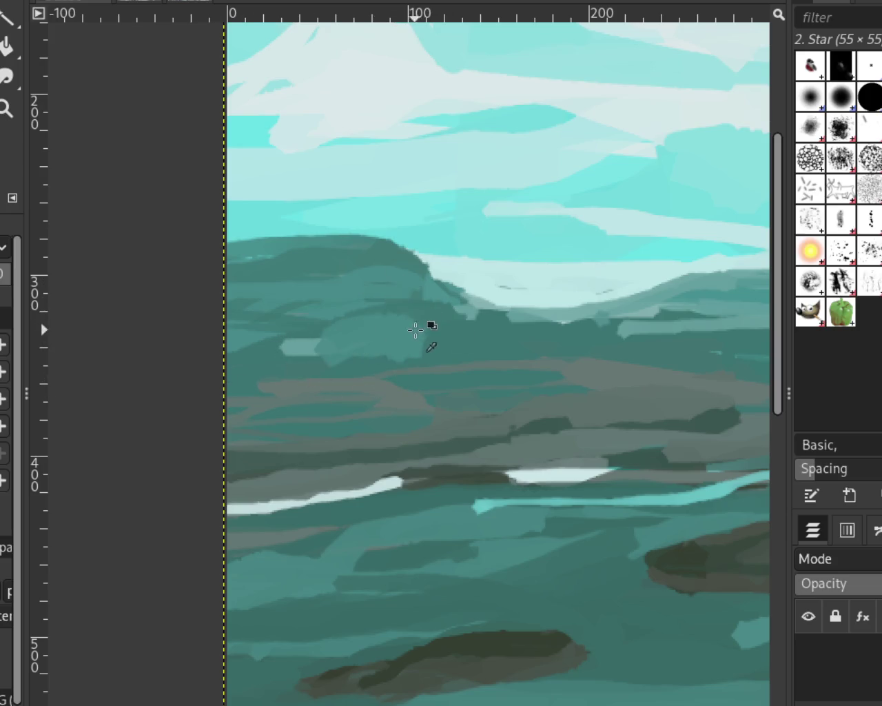
mouse_move(463, 312)
left_mouse_down()
mouse_move(342, 365)
mouse_move(305, 354)
left_mouse_up()
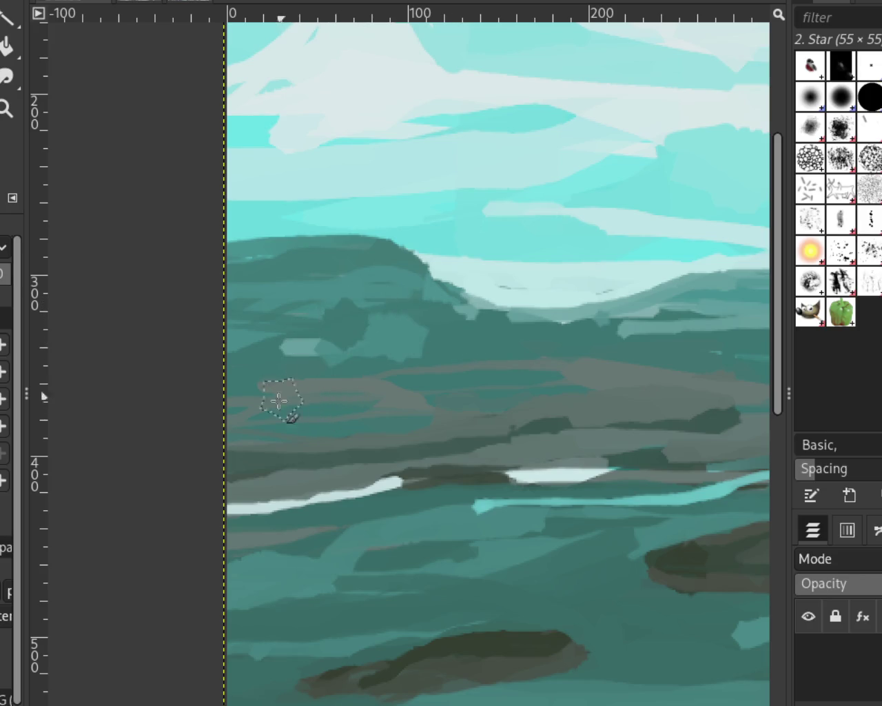
- Zoom out to the whole image and turn the tree, horse and rider layers back on
left_click(6, 109)
left_click(448, 355, "ctrl")
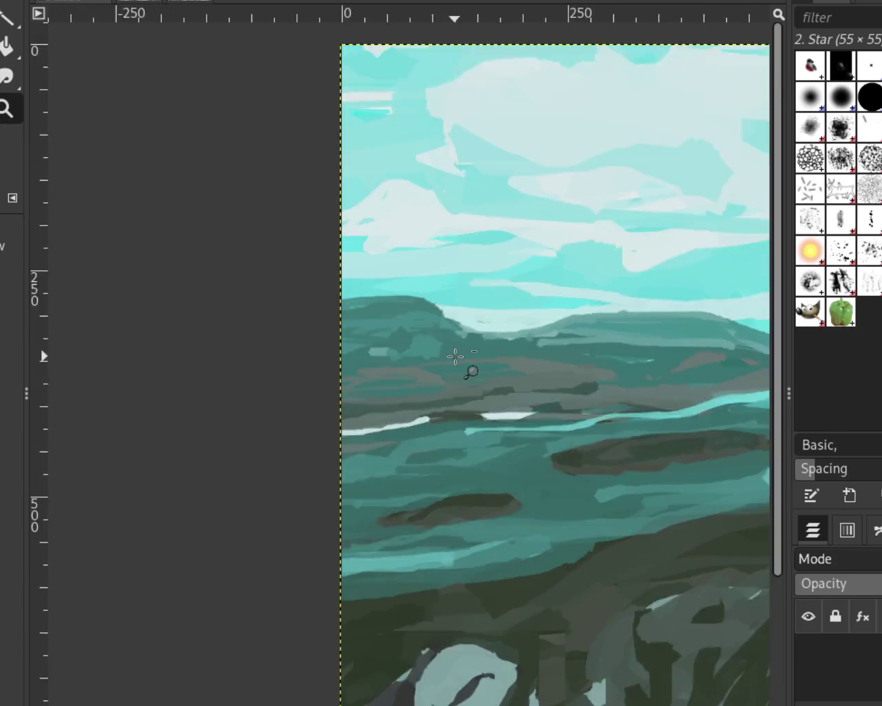
left_click(687, 419, "ctrl")
left_click(568, 409)
left_click_drag(808, 689, 811, 652)
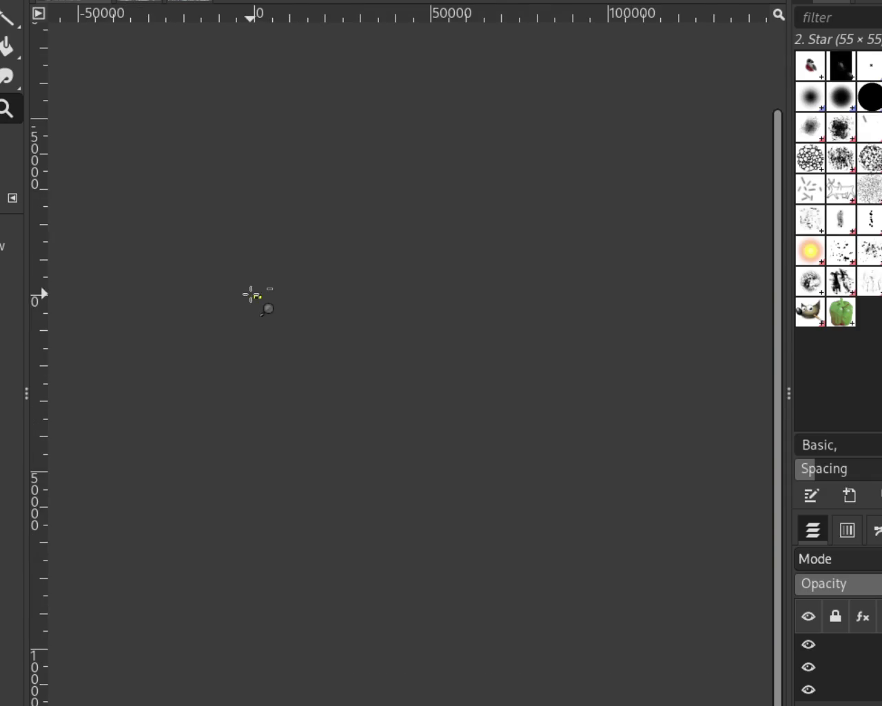
- Zoom with the mouse wheel until the whole moorland scene with riders, dog and cat fits the window
scroll(255, 297, "down", 10, "ctrl")
scroll(281, 286, "up", 1, "ctrl")
scroll(237, 305, "up", 1, "ctrl")
scroll(276, 307, "up", 2, "ctrl")
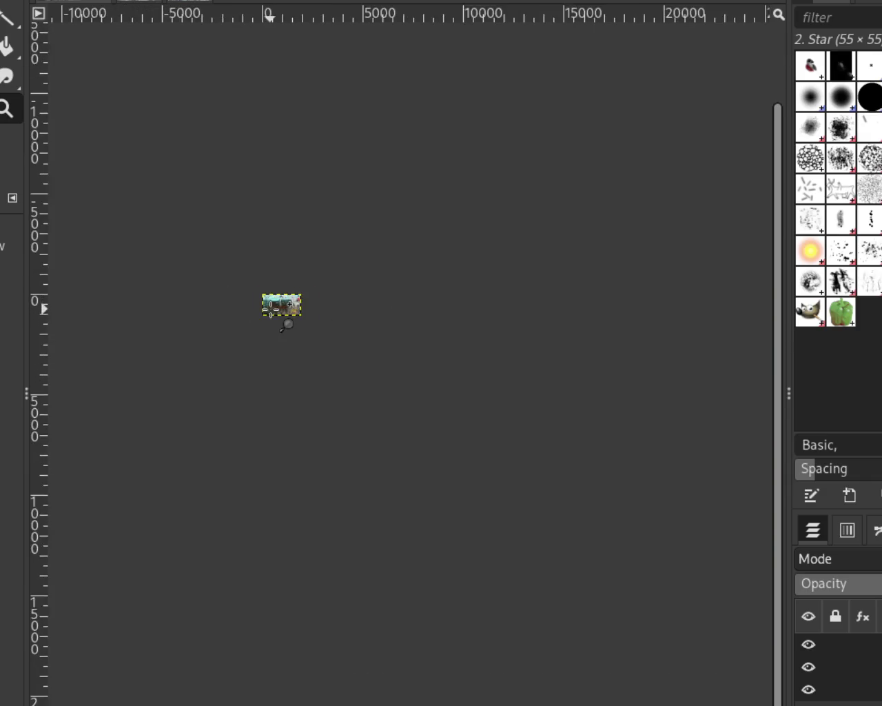
scroll(270, 308, "up", 4, "ctrl")
scroll(270, 308, "up", 2, "ctrl")
scroll(262, 358, "up", 2, "ctrl")
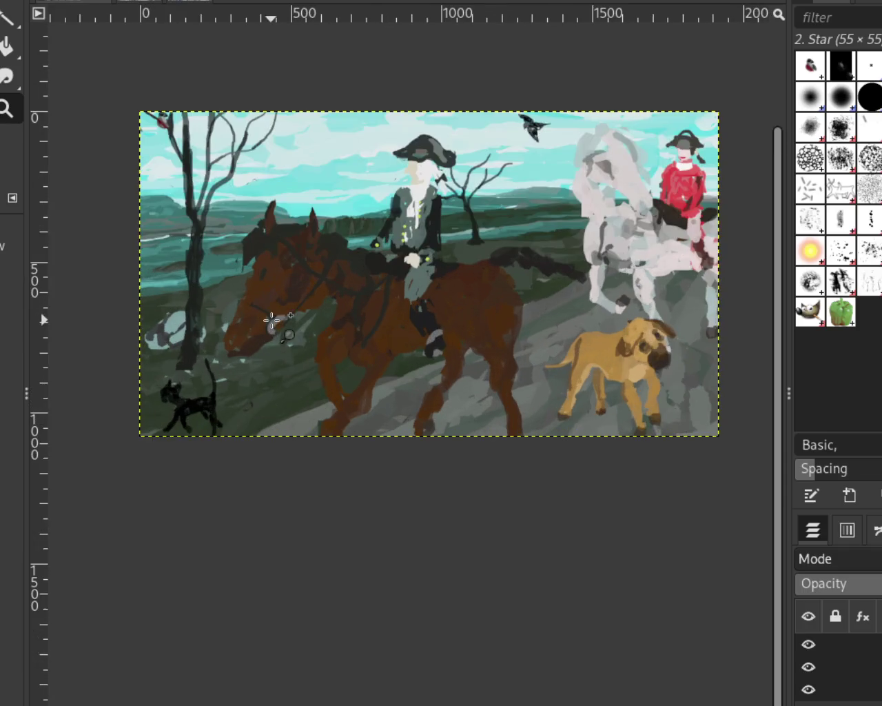
scroll(370, 558, "down", 1, "ctrl")
scroll(431, 328, "up", 1, "ctrl")
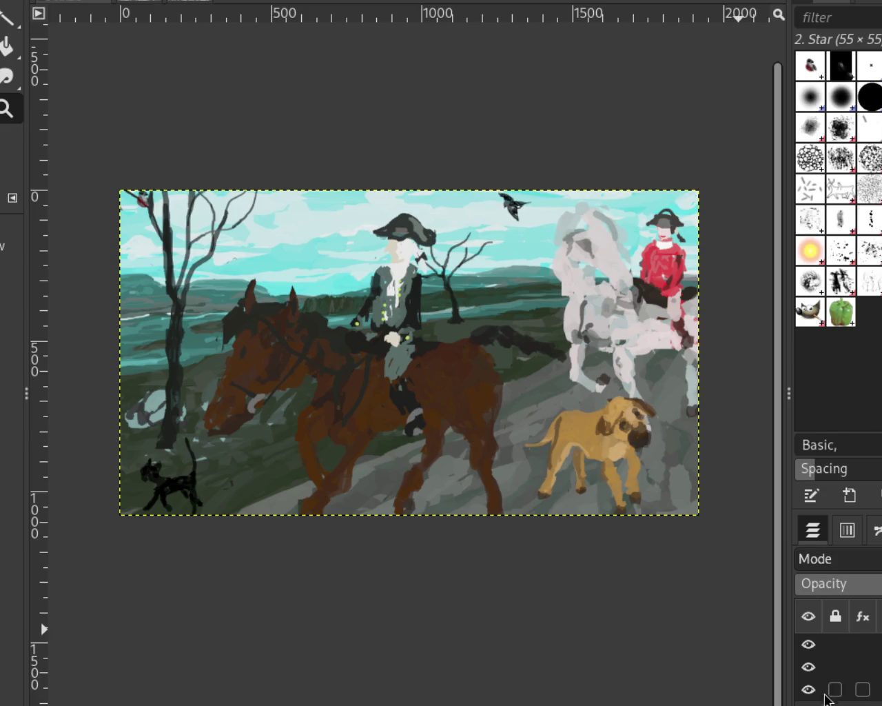
left_click(799, 698)
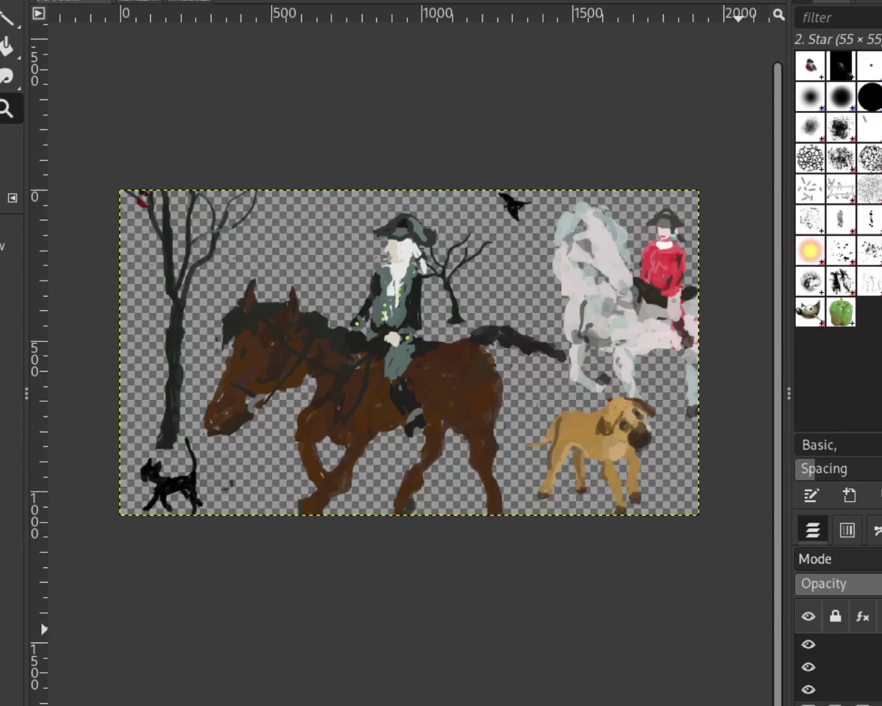
left_click(808, 690)
left_click(809, 667)
left_click(809, 667)
left_click(814, 645)
left_click(814, 644)
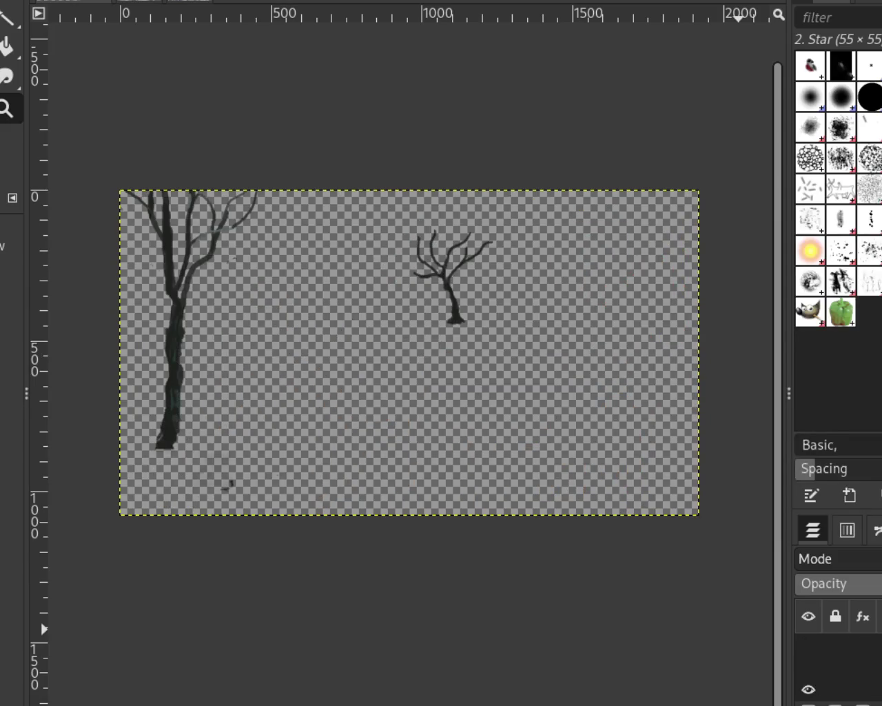
left_click(808, 701)
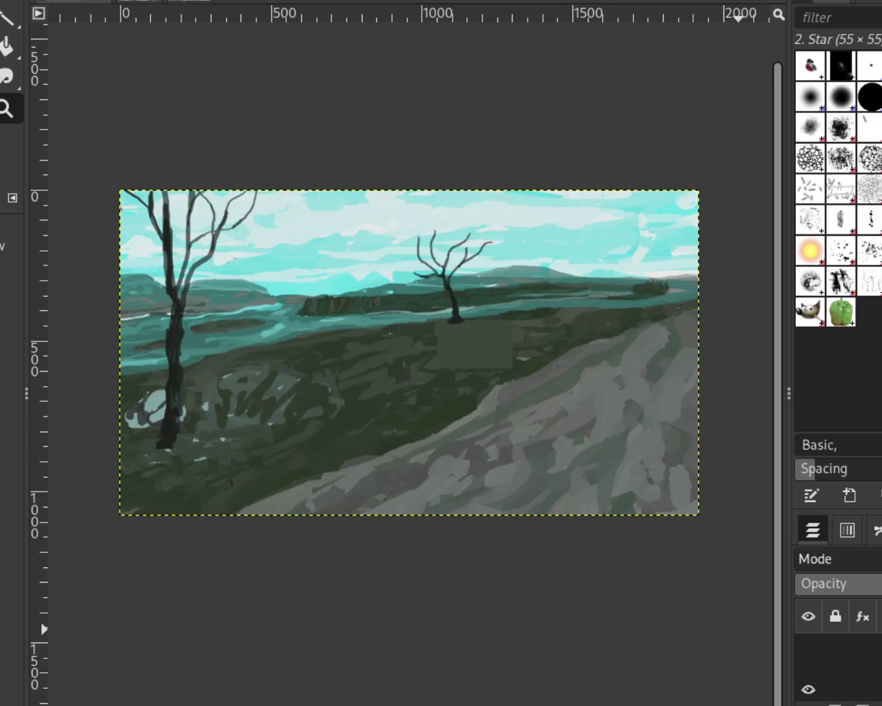
left_click(809, 701)
left_click(810, 644)
left_click(809, 666)
left_click(809, 702)
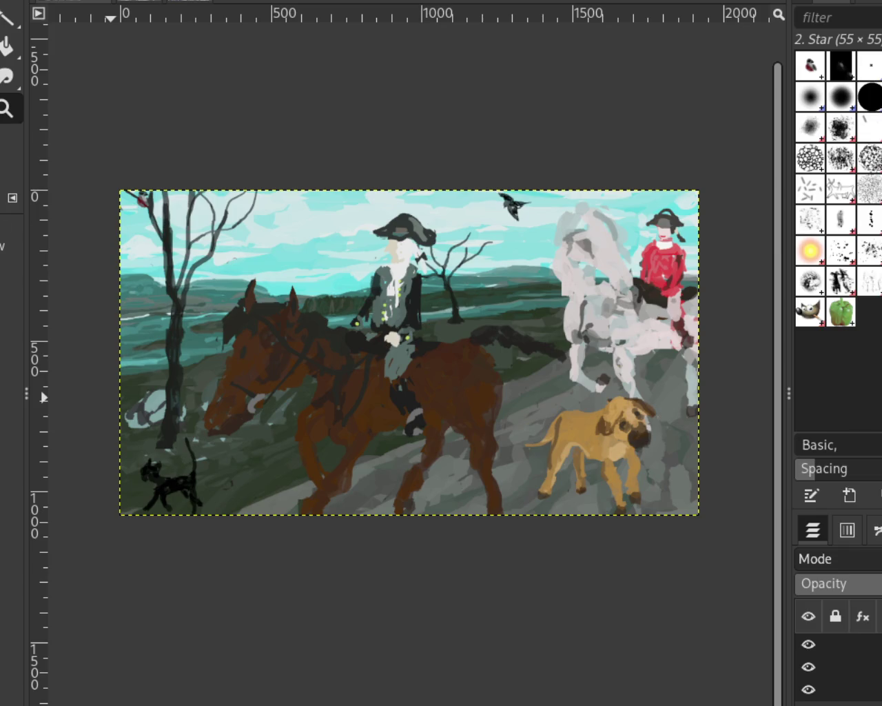
- Zoom in and out to inspect the central rider, the sky and the flying bird
left_click(500, 194, "ctrl")
left_click(413, 198)
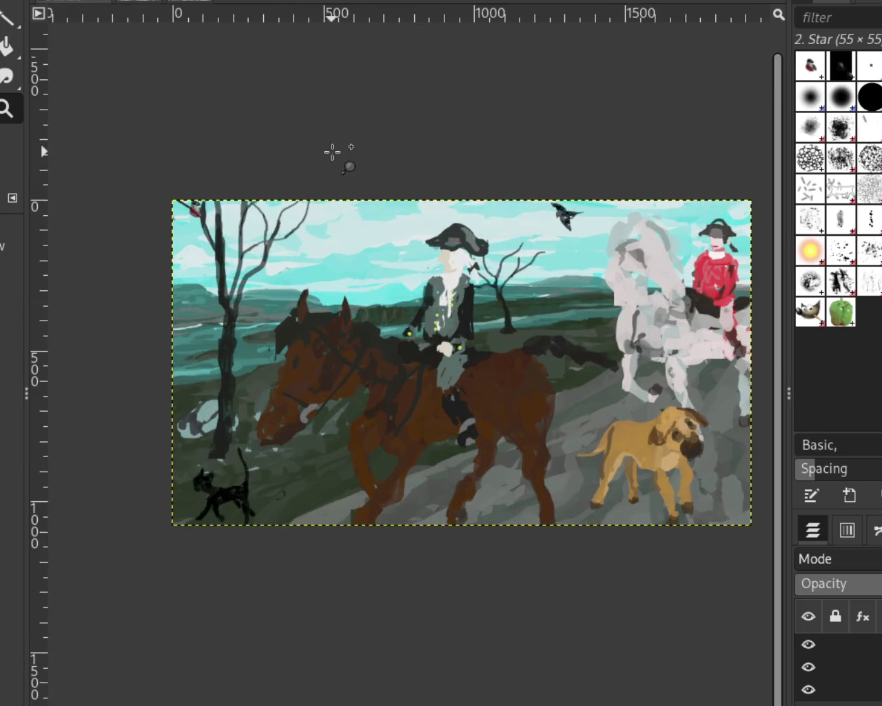
left_click(550, 262, "ctrl")
left_click(570, 237)
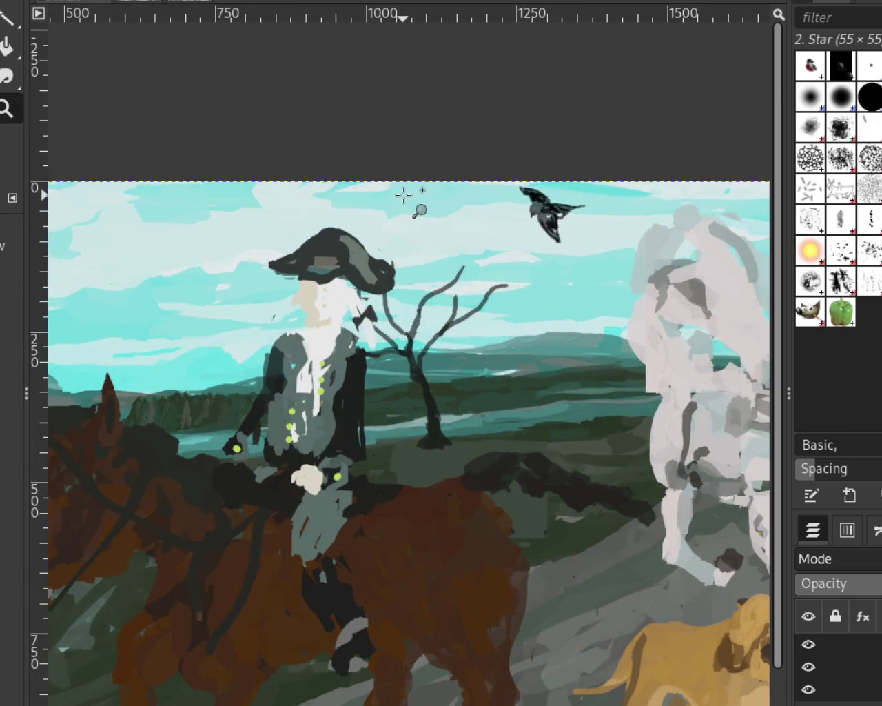
left_click(404, 196, "ctrl")
left_click(549, 335)
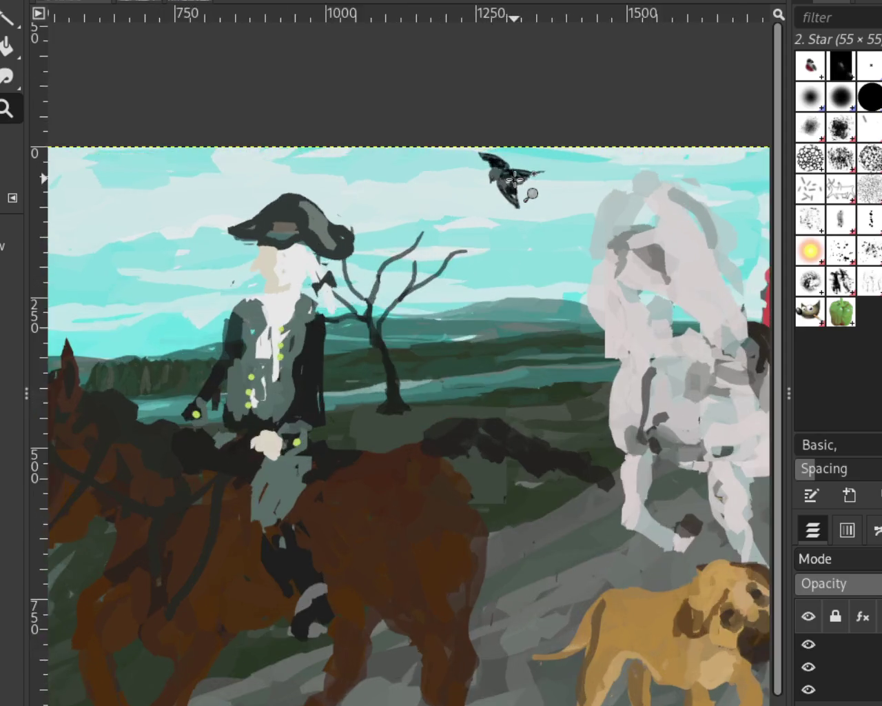
left_click(521, 186)
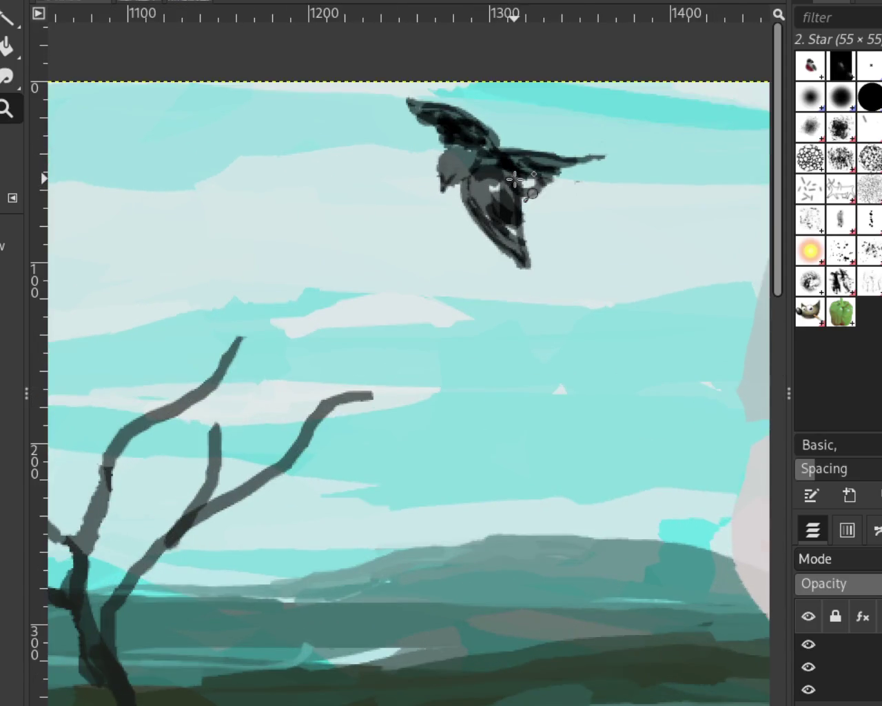
left_click(515, 182, "ctrl")
left_click(345, 249, "ctrl")
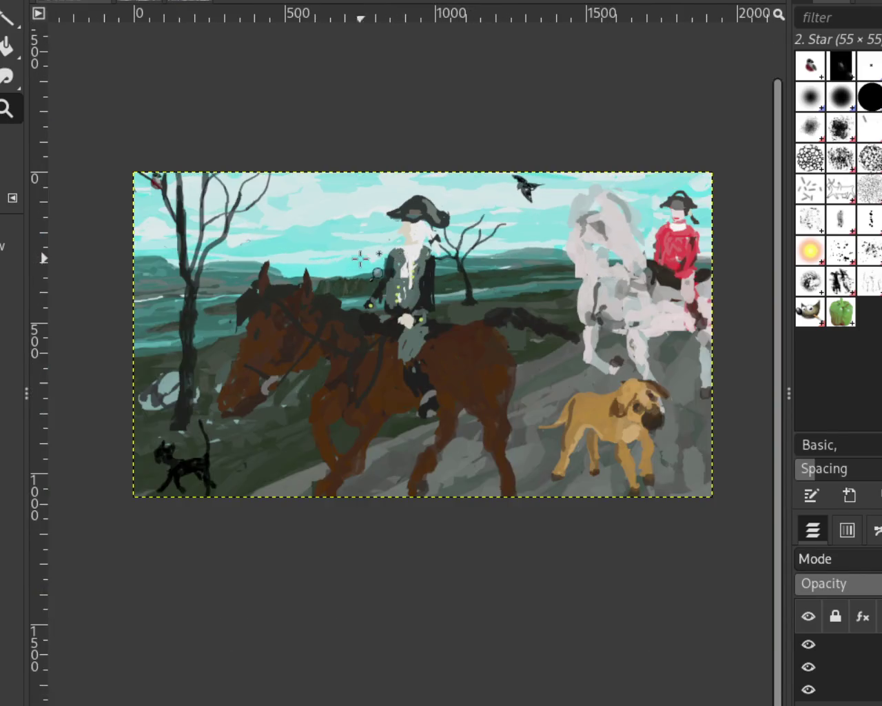
left_click(422, 260, "ctrl")
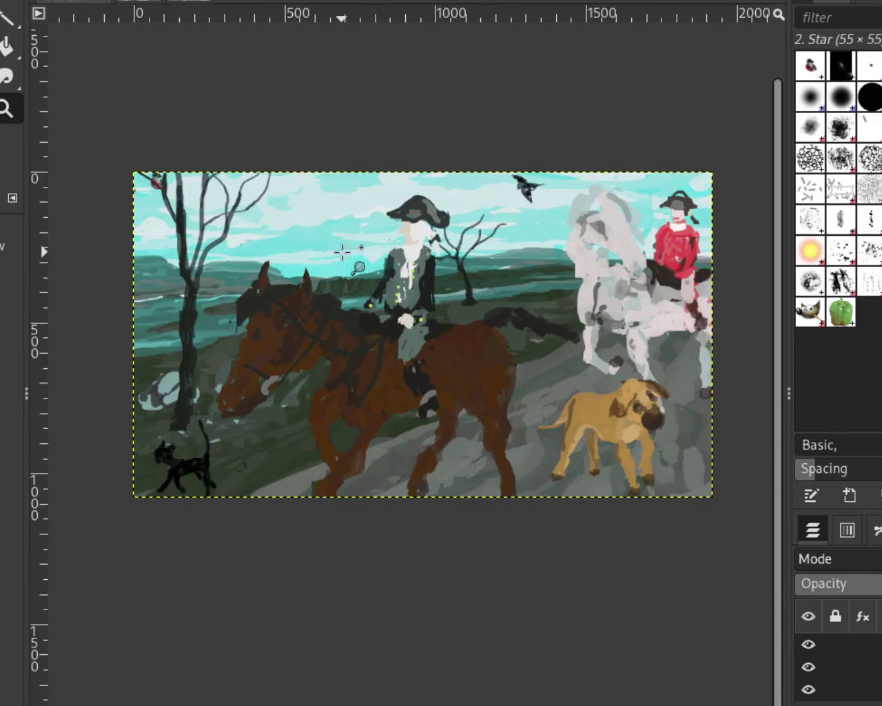
left_click(365, 211, "ctrl")
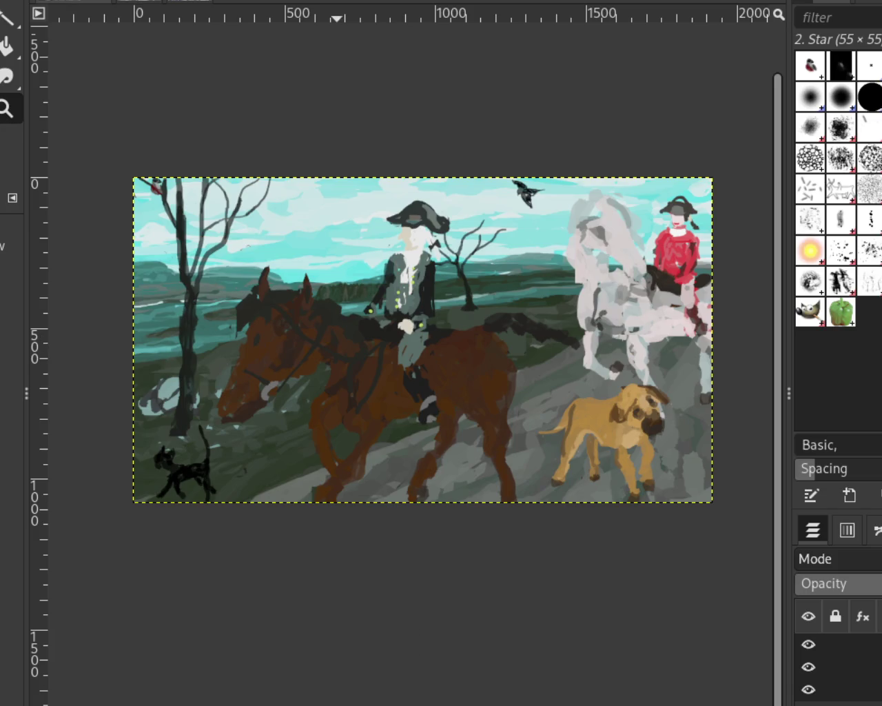
- Zoom around the painting to inspect the top-left corner, brown horse and white horse
left_click(452, 425, "ctrl")
double_click(387, 358)
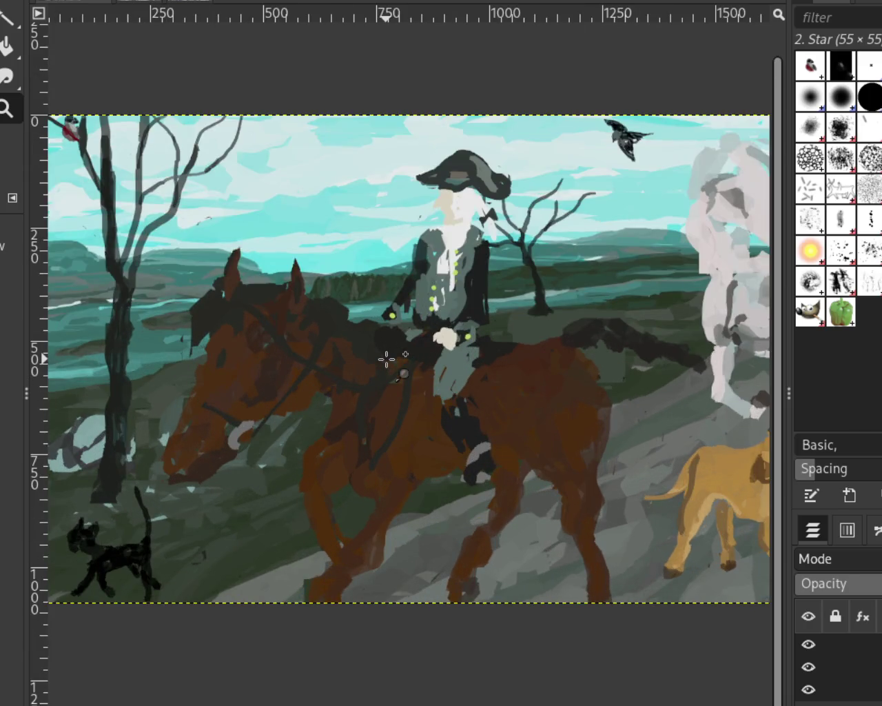
left_click(387, 358, "ctrl")
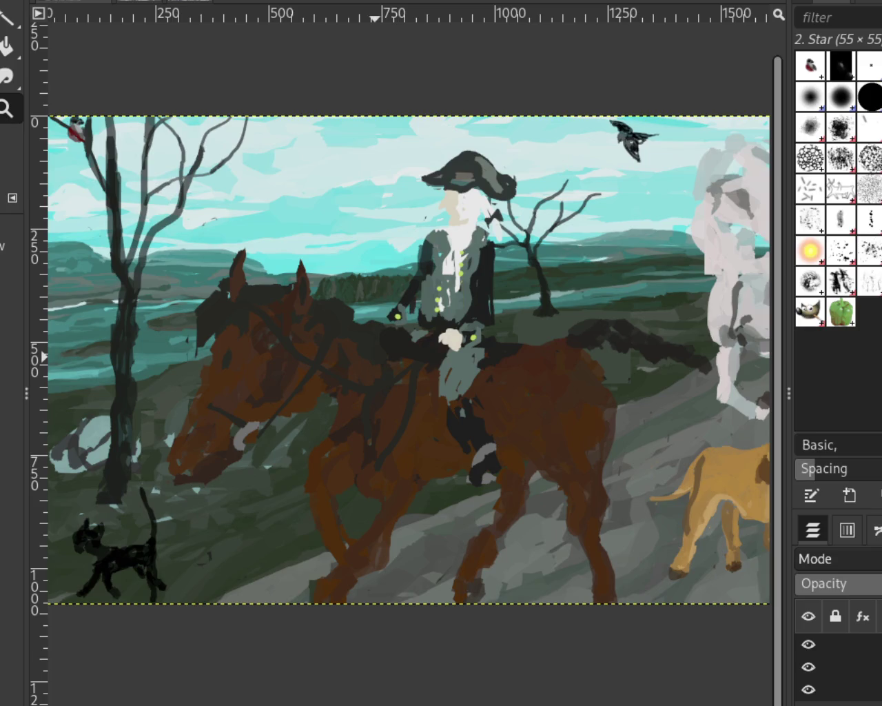
left_click(541, 298, "ctrl")
left_click(209, 174)
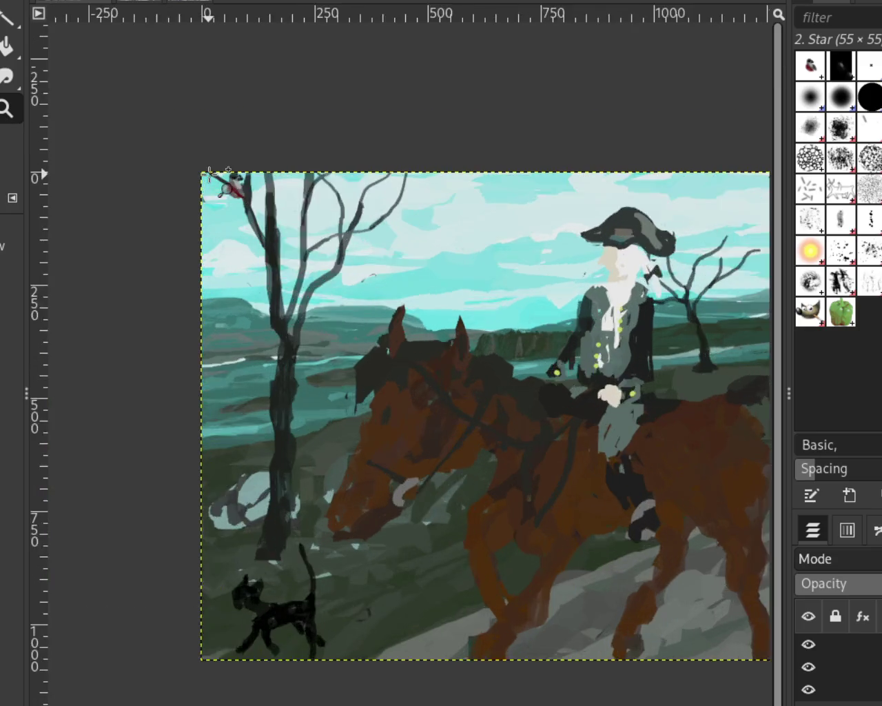
left_click(178, 206, "ctrl")
left_click(334, 354)
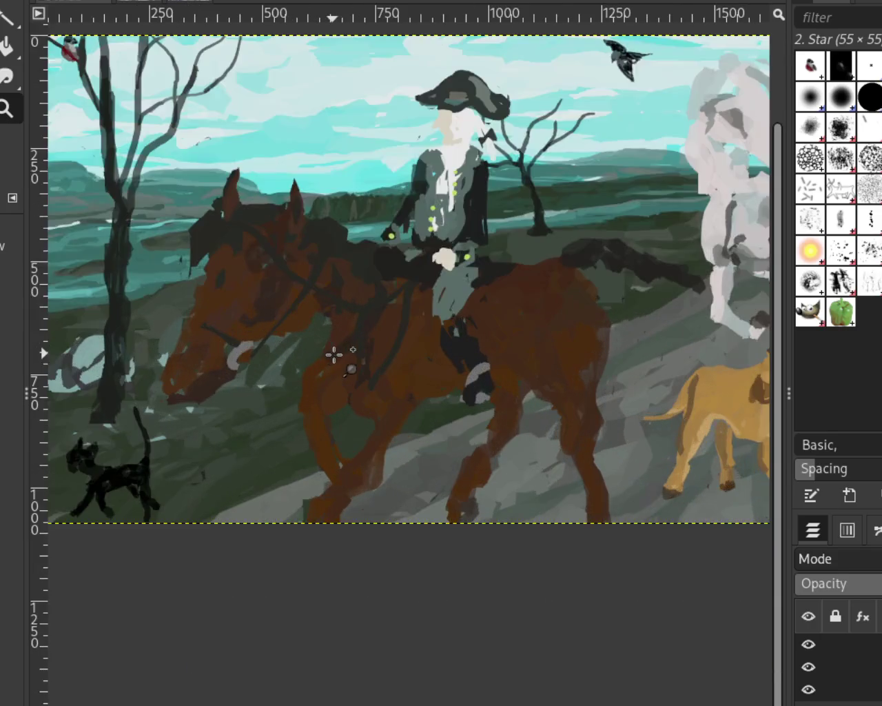
left_click(324, 335, "ctrl")
left_click(599, 259)
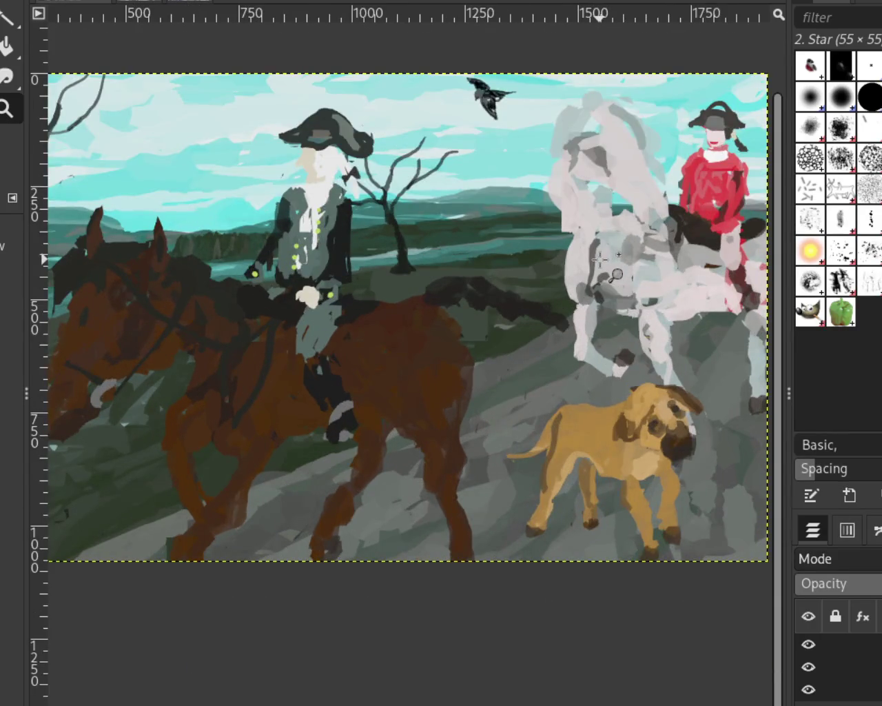
left_click(597, 259, "ctrl")
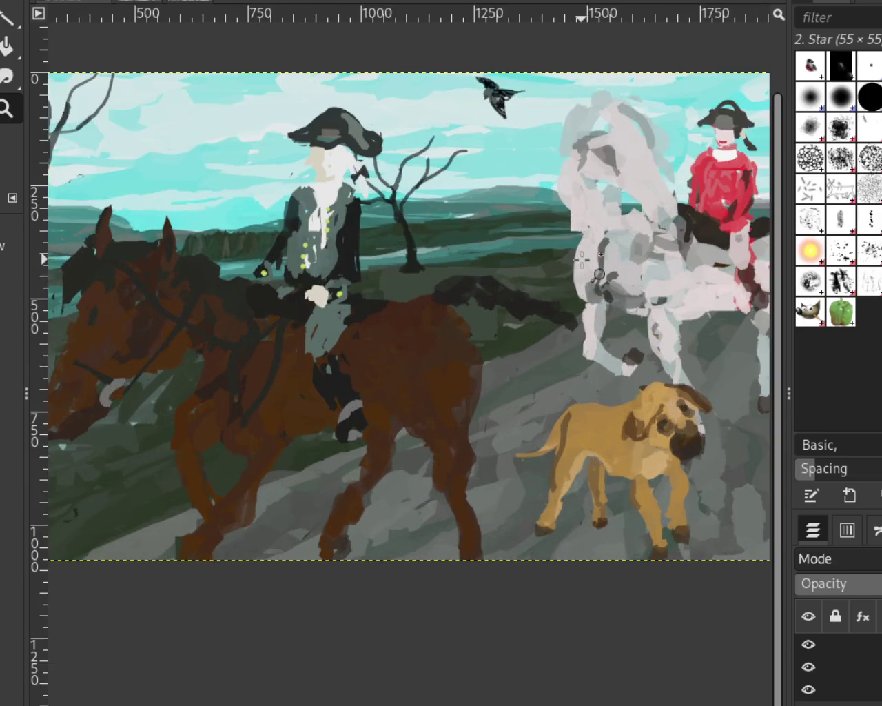
- Check the riders and white horse, then switch to the grey brush-scribble image
left_click(581, 258, "ctrl")
left_click(470, 390, "ctrl")
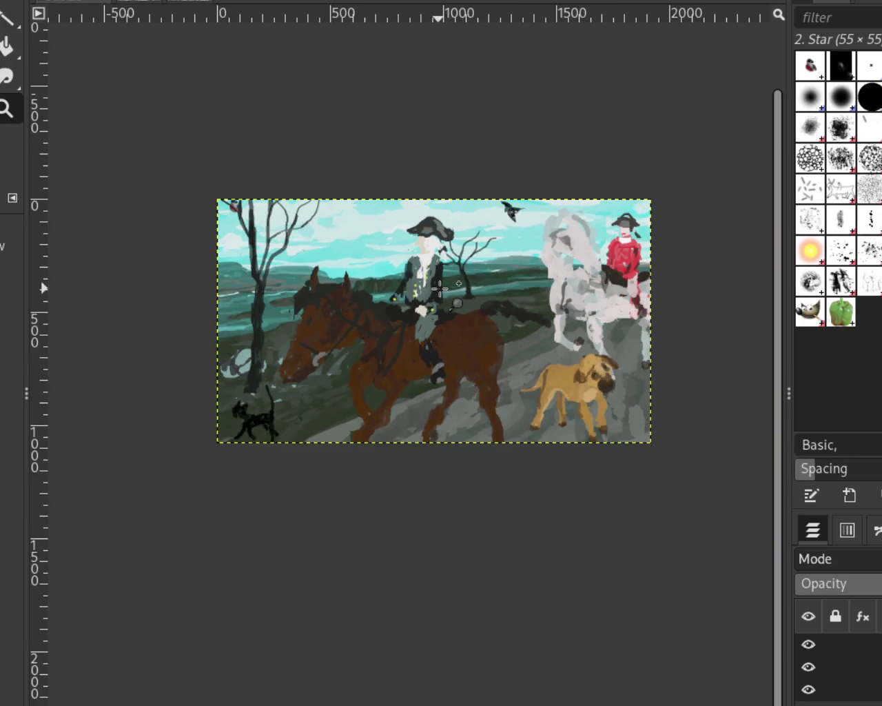
left_click(439, 288)
left_click(477, 277)
left_click(479, 278, "ctrl")
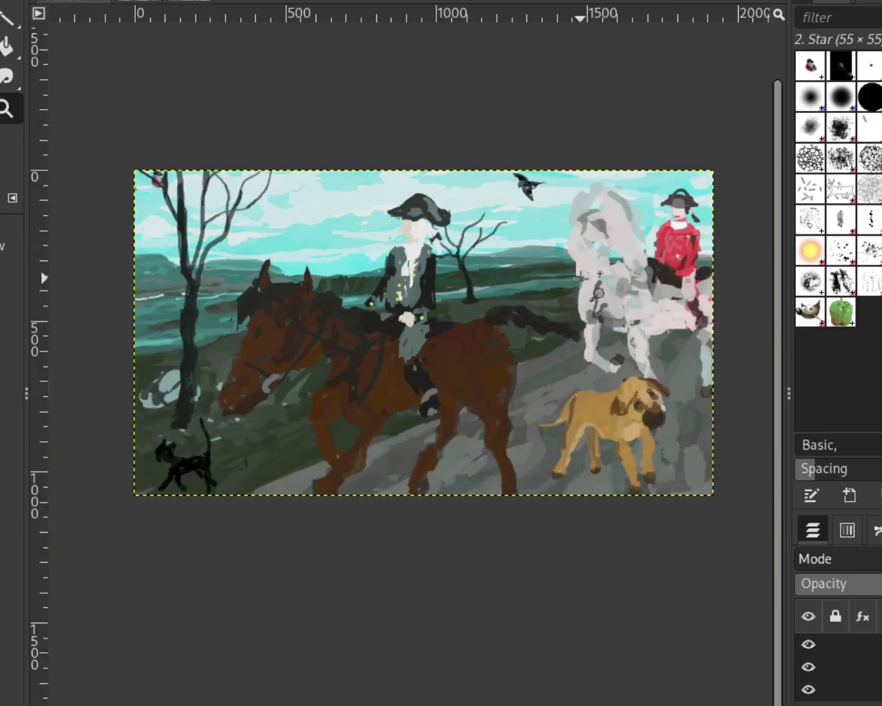
left_click(576, 275)
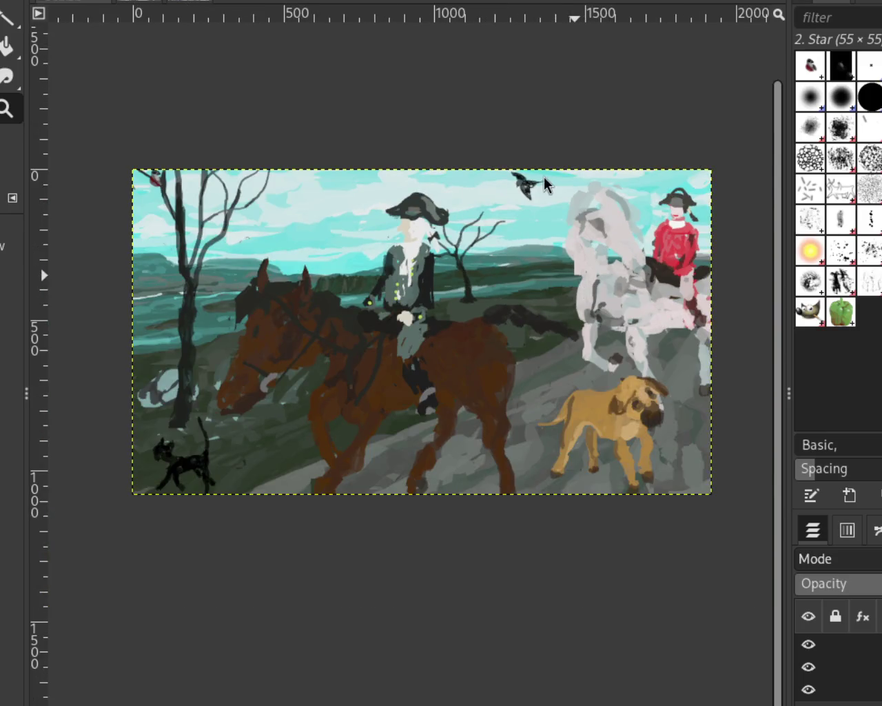
left_click(106, 2)
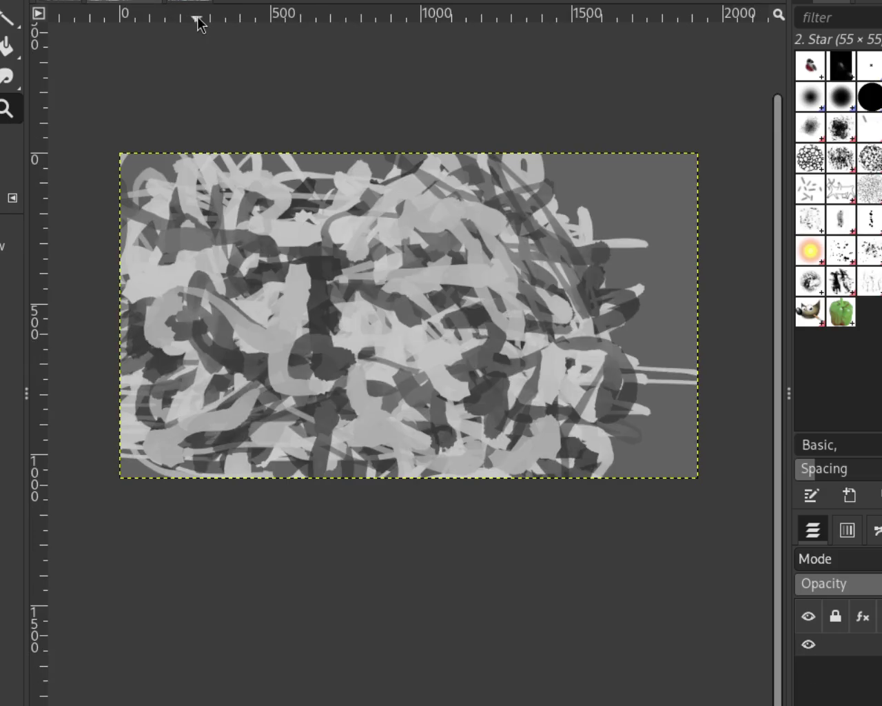